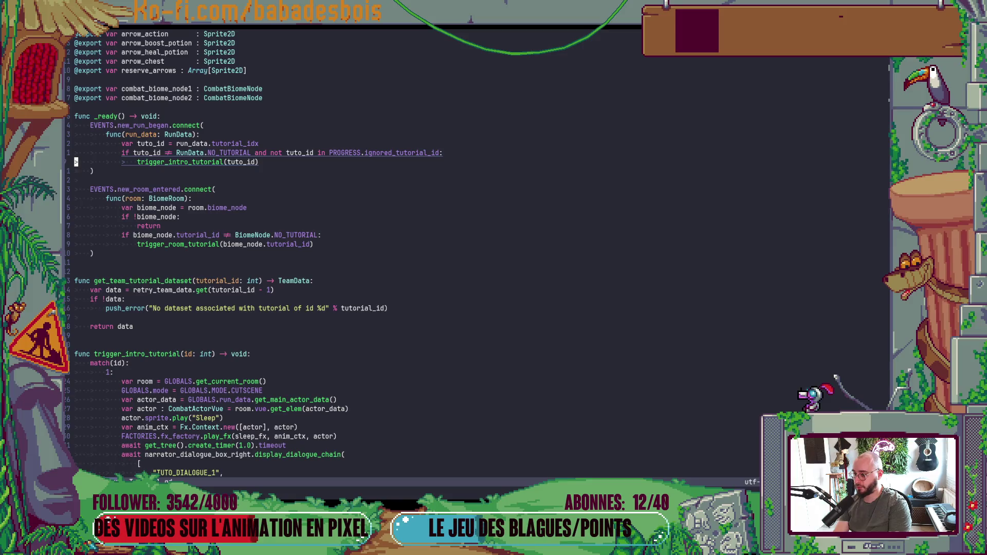
- Jump to the trigger_intro_tutorial definition and bring it near the top of the view
{"action": "key", "text": "dollar"}
{"action": "key", "text": "asciicircum"}
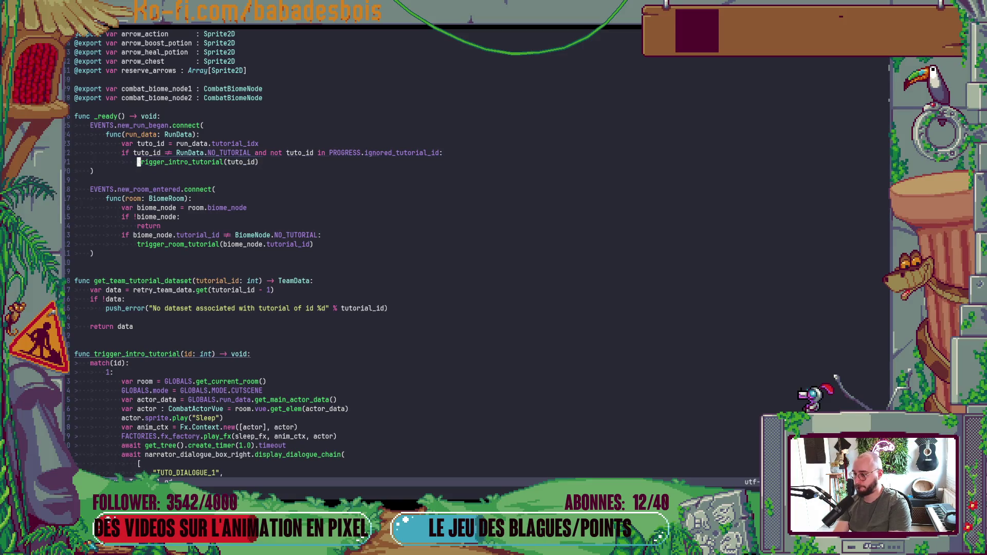
{"action": "key", "text": "g"}
{"action": "key", "text": "d"}
{"action": "key", "text": "z"}
{"action": "key", "text": "t"}
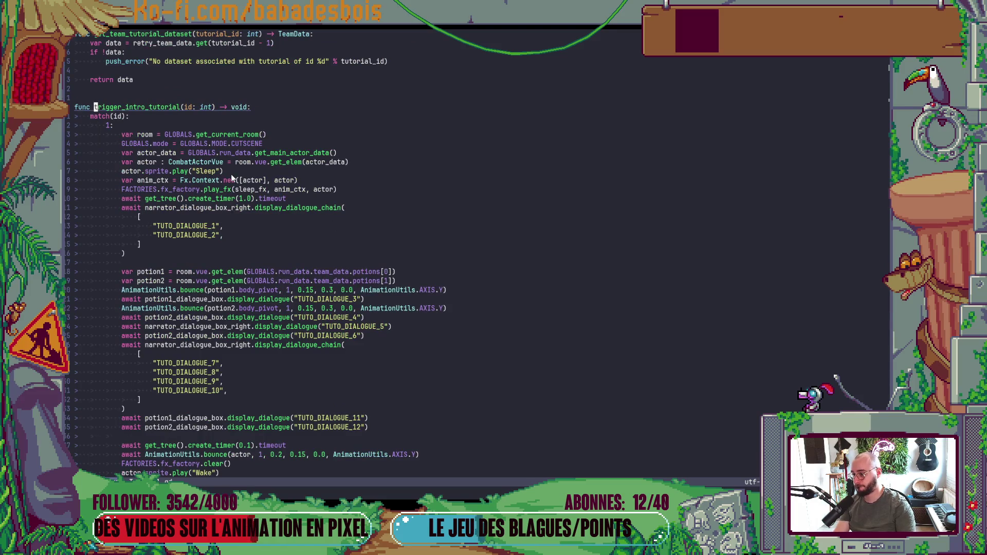
- Inspect the GLOBALS.MODE.TUTORIAL assignment and the new_run_began connection in the tutorial script
{"action": "scroll", "coordinate": [205, 165], "scroll_direction": "down", "scroll_amount": 12}
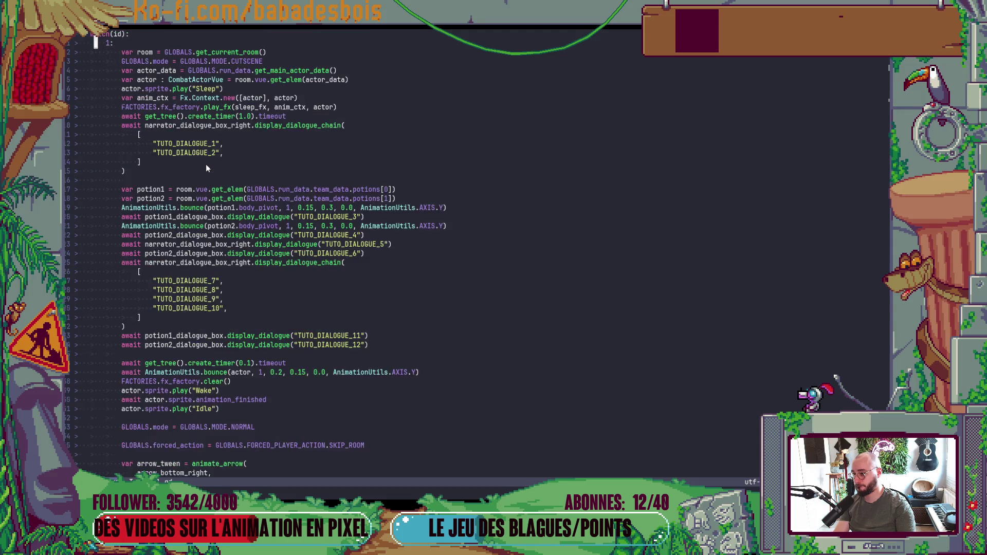
{"action": "left_click", "coordinate": [251, 300]}
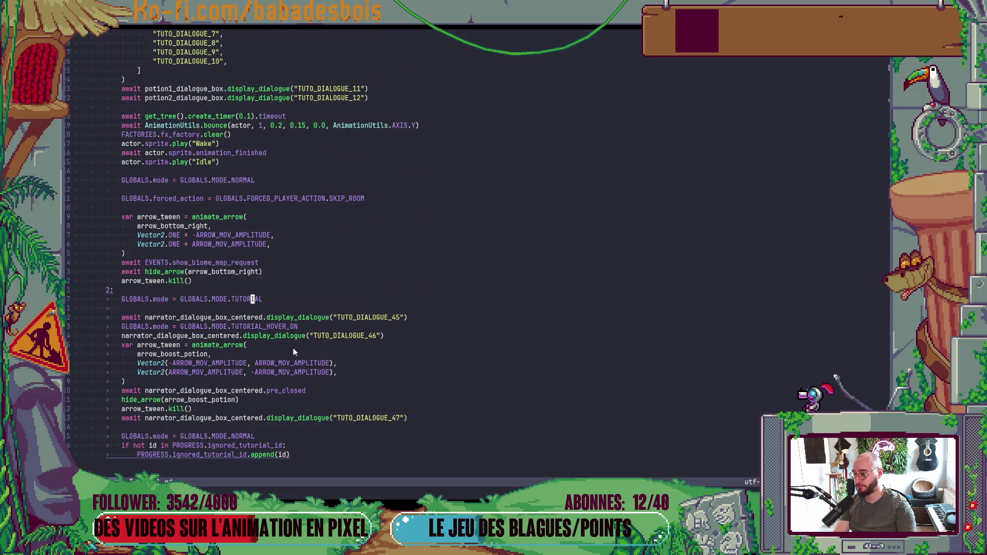
{"action": "scroll", "coordinate": [289, 344], "scroll_direction": "up", "scroll_amount": 15}
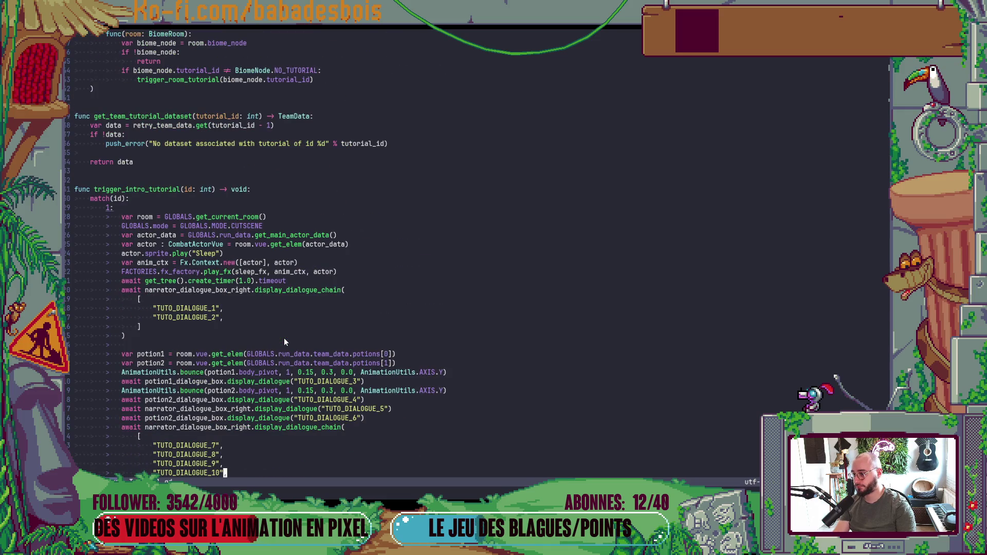
{"action": "scroll", "coordinate": [279, 330], "scroll_direction": "up", "scroll_amount": 7}
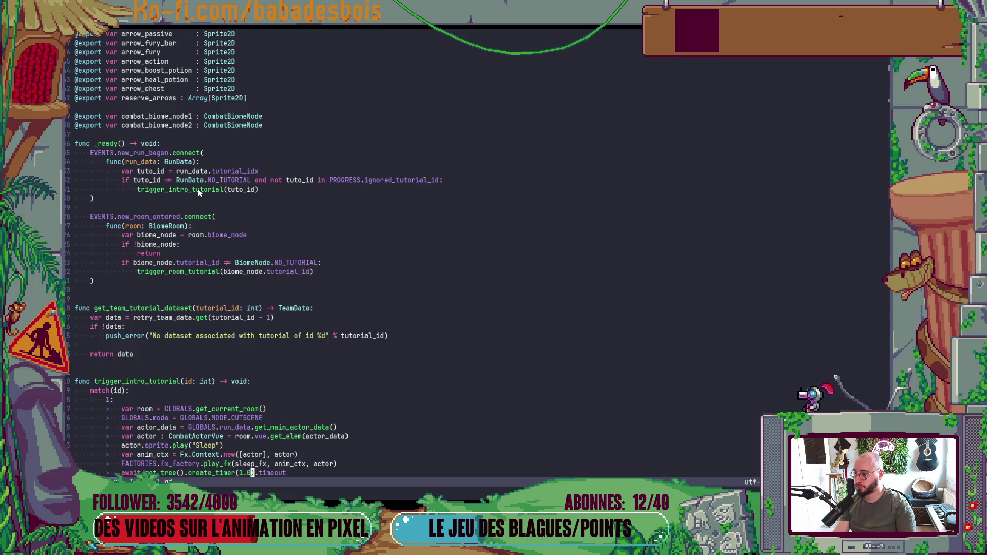
{"action": "double_click", "coordinate": [155, 153]}
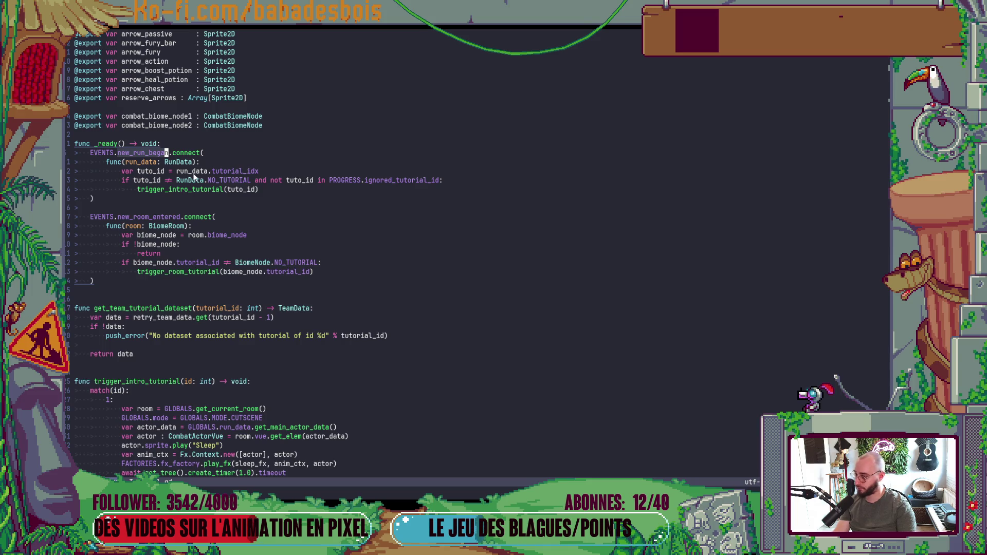
{"action": "key", "text": "Escape"}
{"action": "key", "text": "k"}
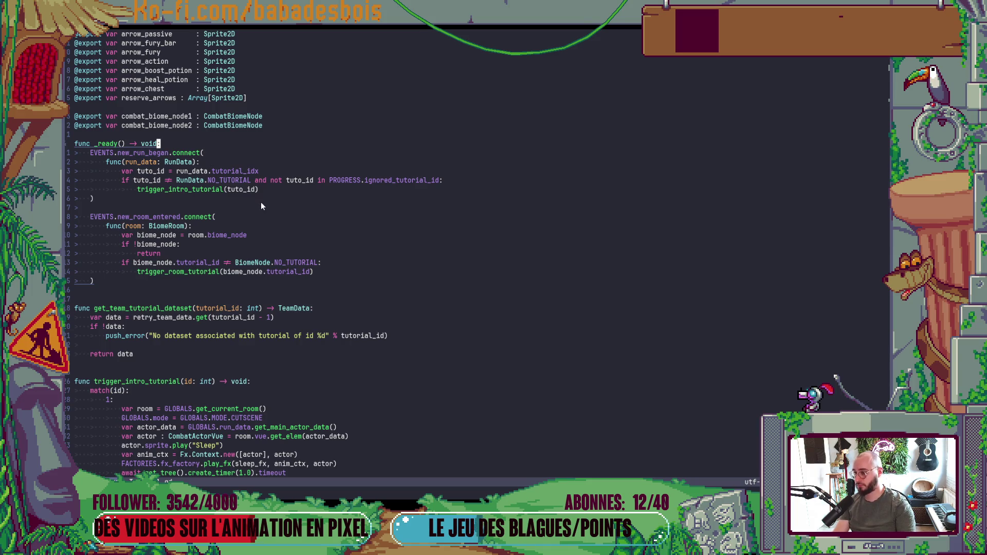
- Find 'Glob', open Globals.gd in a side split, and scroll to its EVENTS connections
{"action": "key", "text": "space"}
{"action": "type", "text": "f"}
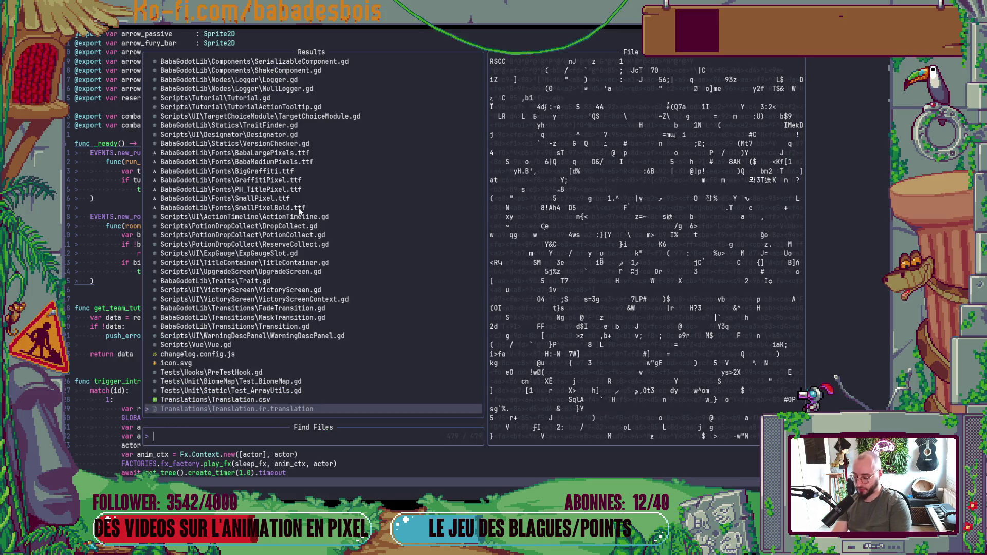
{"action": "type", "text": "Glob"}
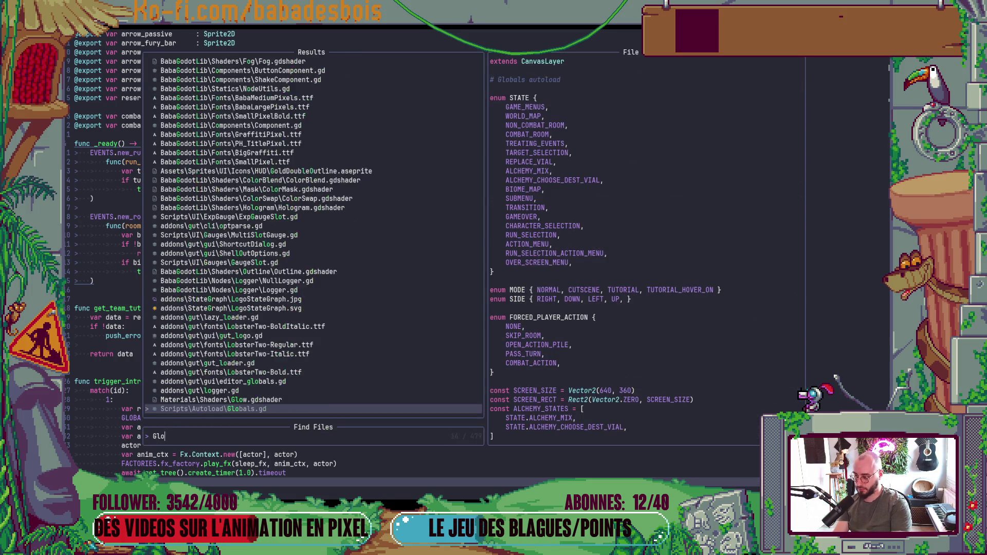
{"action": "key", "text": "Return"}
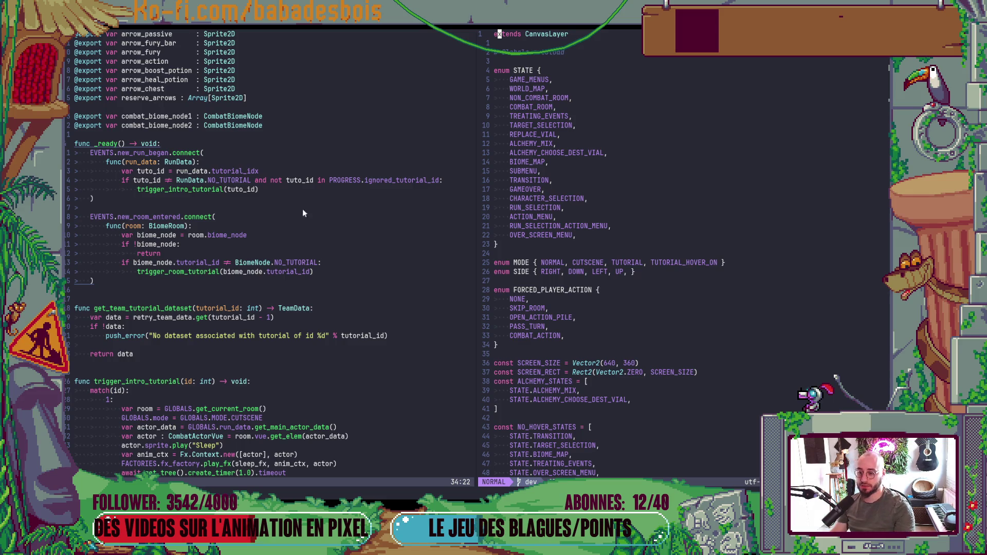
{"action": "scroll", "coordinate": [566, 261], "scroll_direction": "down", "scroll_amount": 20}
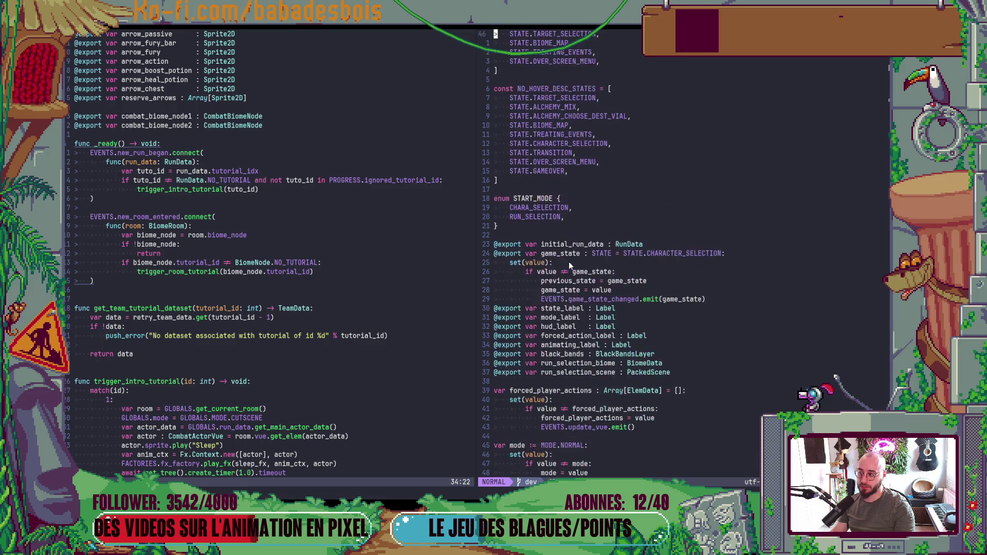
{"action": "scroll", "coordinate": [569, 261], "scroll_direction": "down", "scroll_amount": 20}
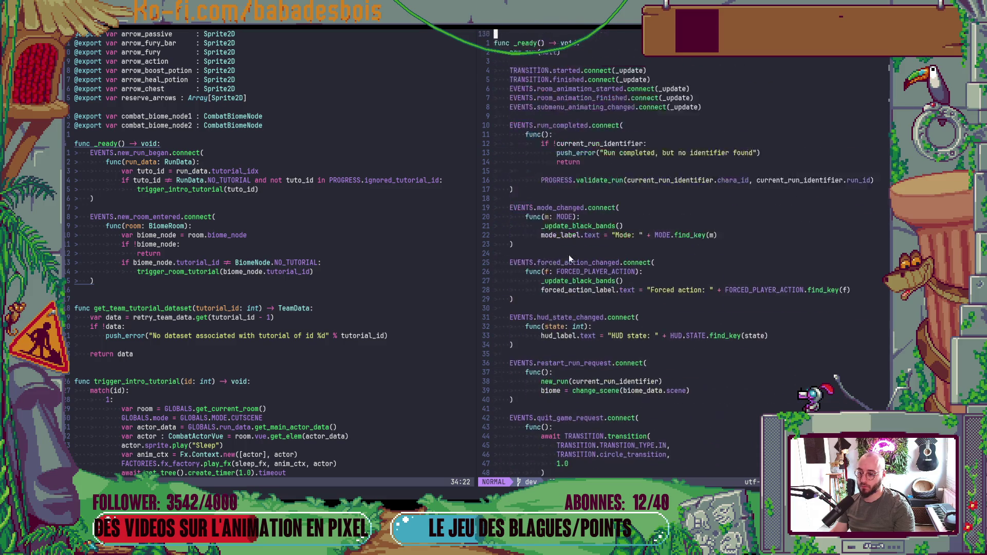
{"action": "scroll", "coordinate": [569, 254], "scroll_direction": "down", "scroll_amount": 4}
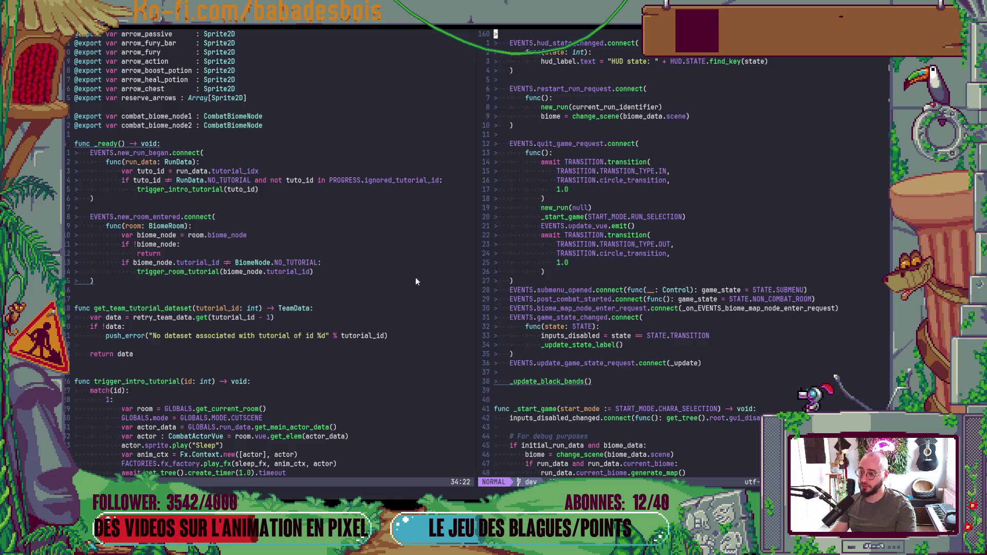
- Refocus the tutorial script pane after a quick look at Godot
{"action": "left_click", "coordinate": [364, 272]}
{"action": "key", "text": "alt+Tab"}
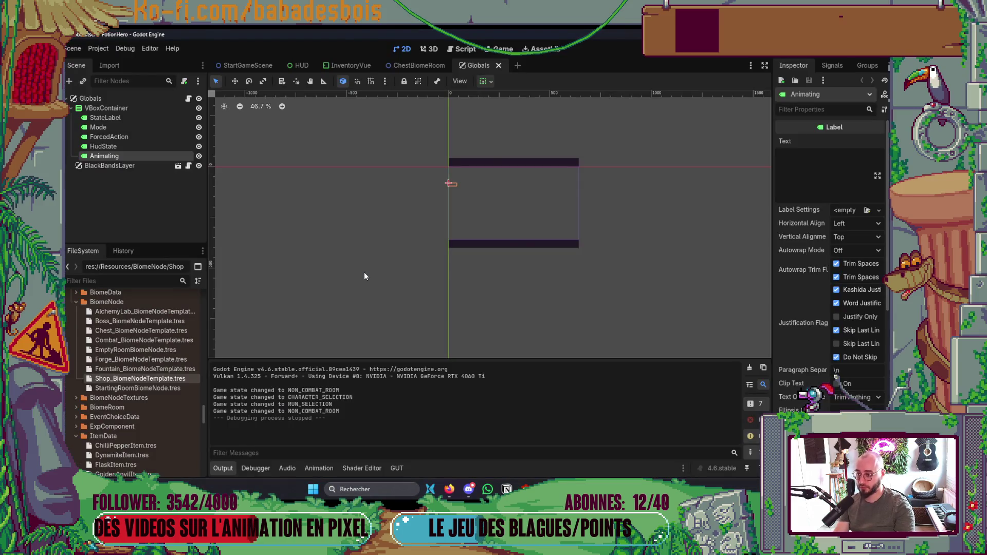
{"action": "key", "text": "alt+Tab"}
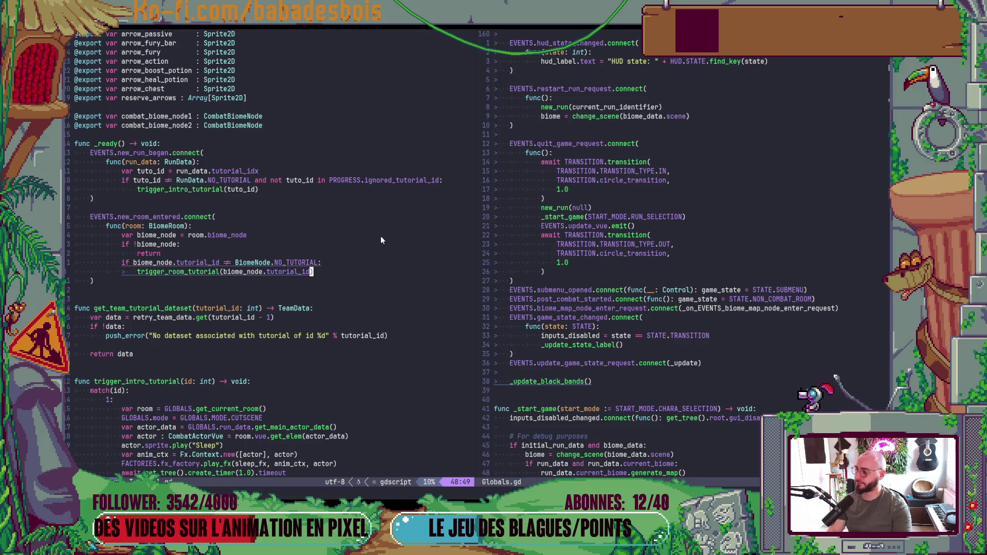
{"action": "key", "text": "space"}
- Search the project for 'BiomeRoom' and open BiomeRoom.gd in the left pane
{"action": "key", "text": "f"}
{"action": "key", "text": "f"}
{"action": "type", "text": "HID"}
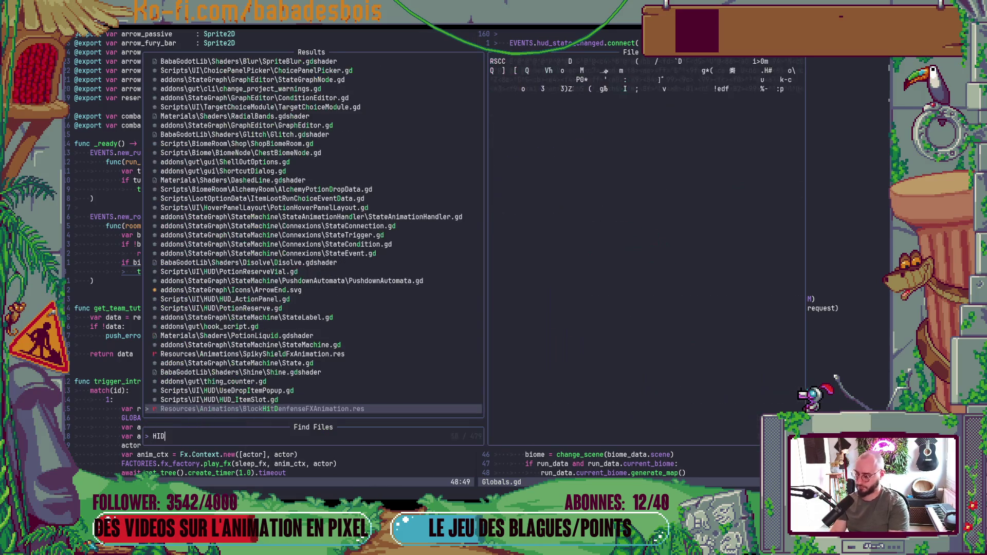
{"action": "key", "text": "BackSpace"}
{"action": "key", "text": "BackSpace"}
{"action": "key", "text": "BackSpace"}
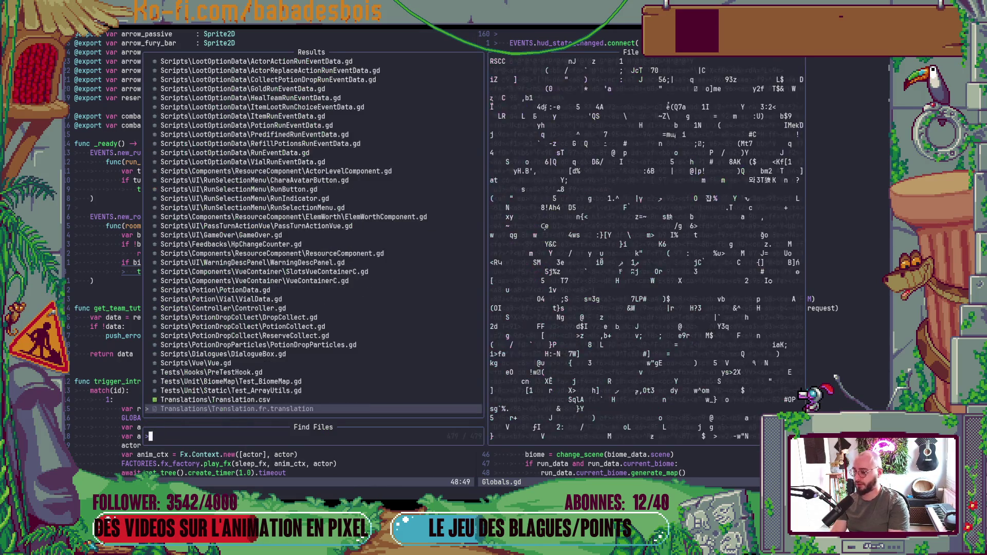
{"action": "key", "text": "Escape"}
{"action": "key", "text": "space"}
{"action": "key", "text": "f"}
{"action": "key", "text": "f"}
{"action": "type", "text": "BiomeRoom"}
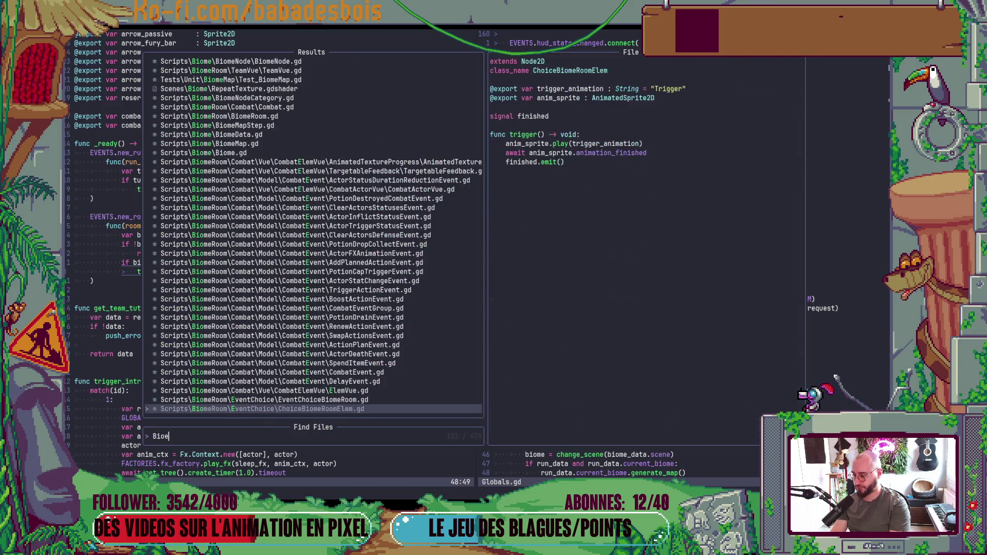
{"action": "key", "text": "Return"}
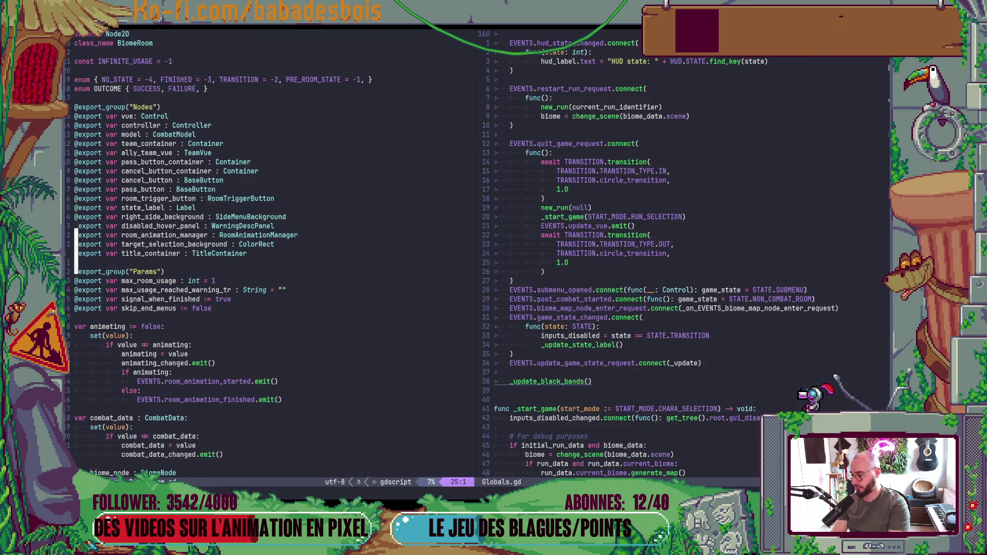
- Move down to _update_buttons_state and place the caret after invisible_states on line 243
{"action": "scroll", "coordinate": [273, 252], "scroll_direction": "down", "scroll_amount": 15}
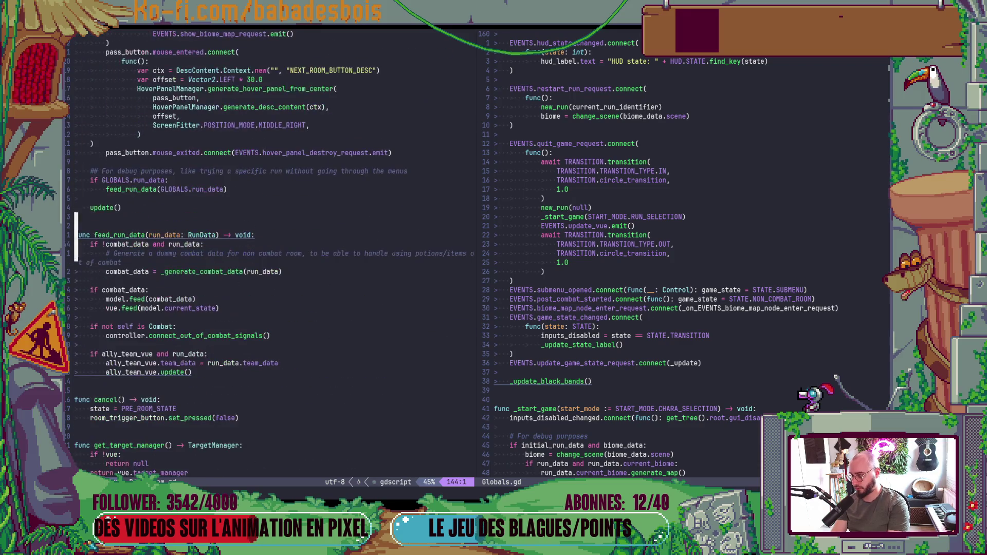
{"action": "key", "text": "ctrl+d"}
{"action": "key", "text": "ctrl+d"}
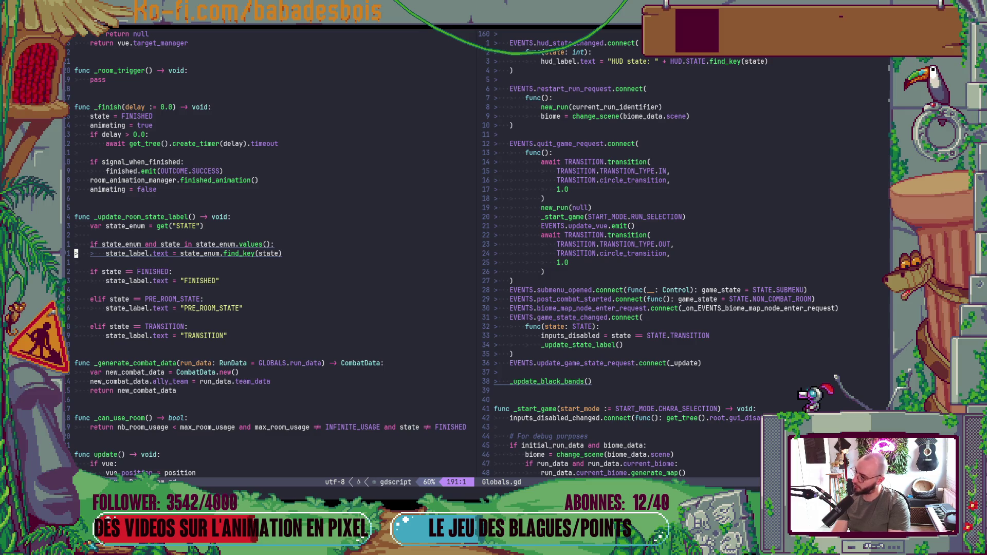
{"action": "key", "text": "ctrl+d"}
{"action": "key", "text": "ctrl+d"}
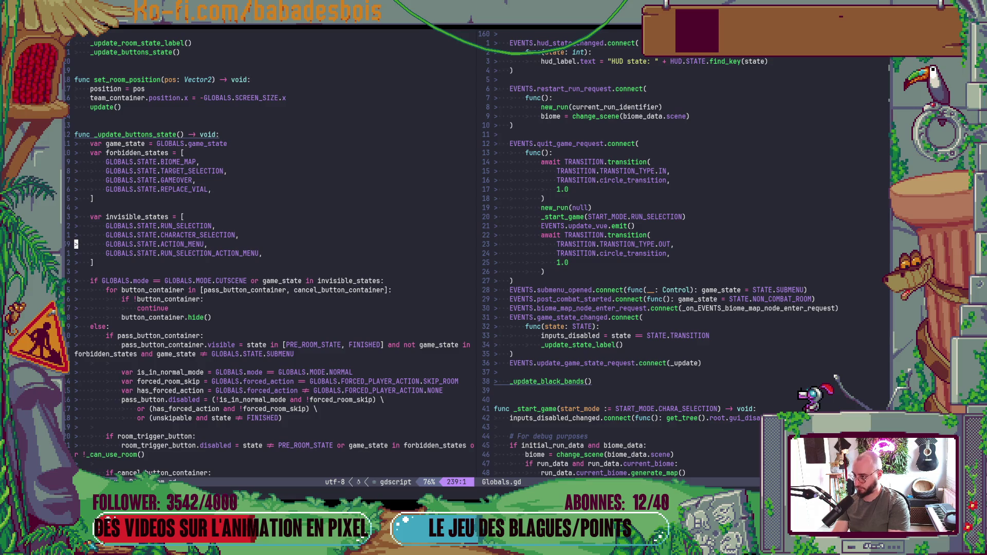
{"action": "key", "text": "j"}
{"action": "key", "text": "j"}
{"action": "key", "text": "j"}
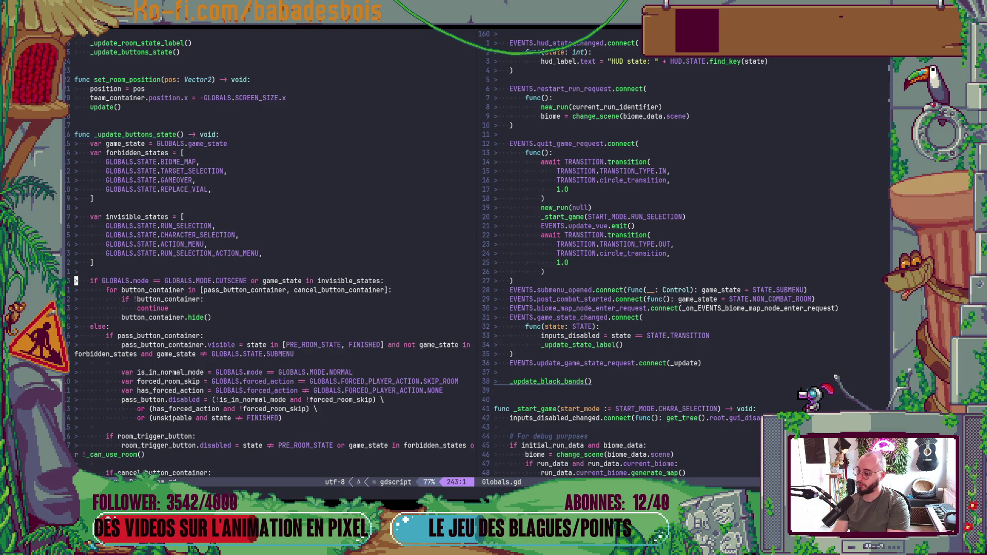
{"action": "left_click", "coordinate": [378, 281]}
- Append 'or GLOBALS.animating' to the button-hiding condition and save BiomeRoom.gd
{"action": "type", "text": "ates or "}
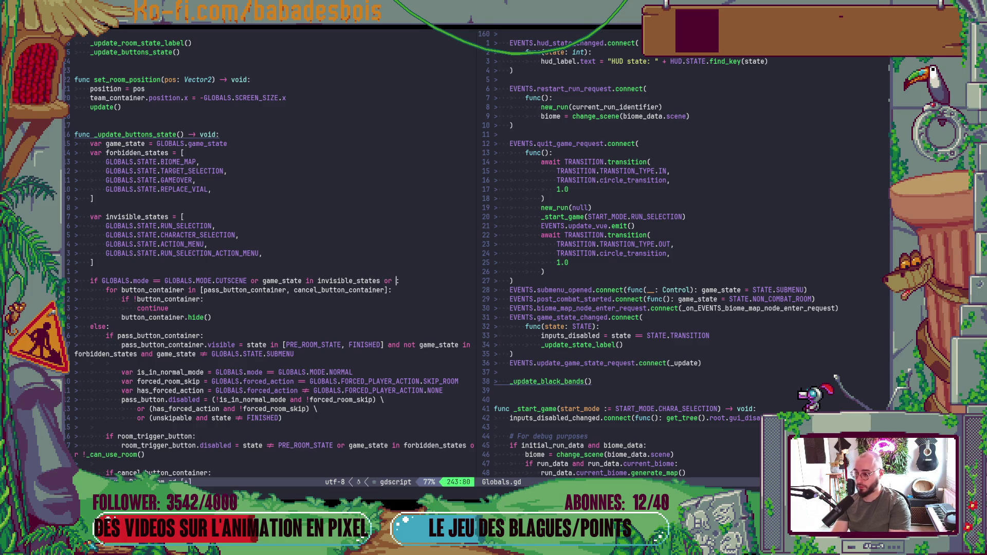
{"action": "type", "text": "GLOBALS.an"}
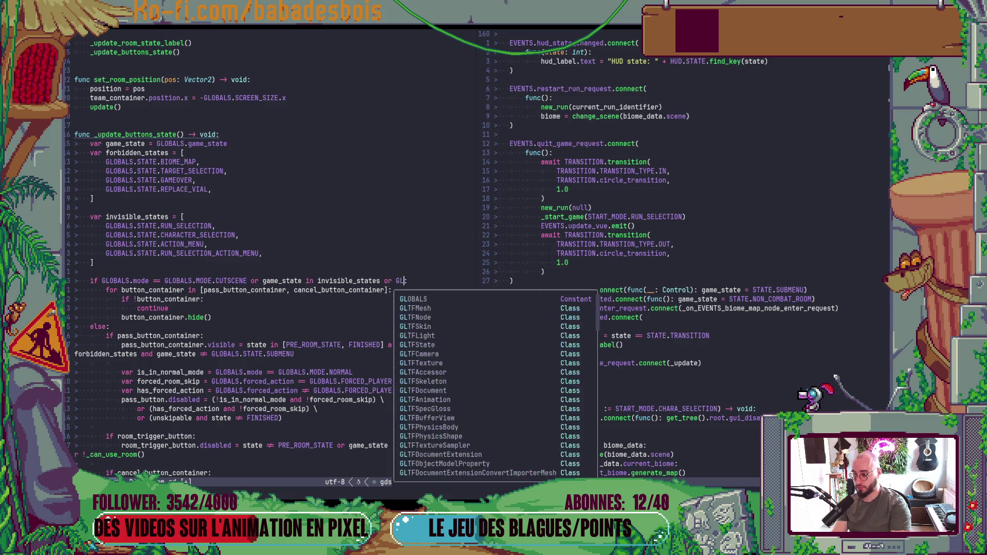
{"action": "key", "text": "Return"}
{"action": "key", "text": "Escape"}
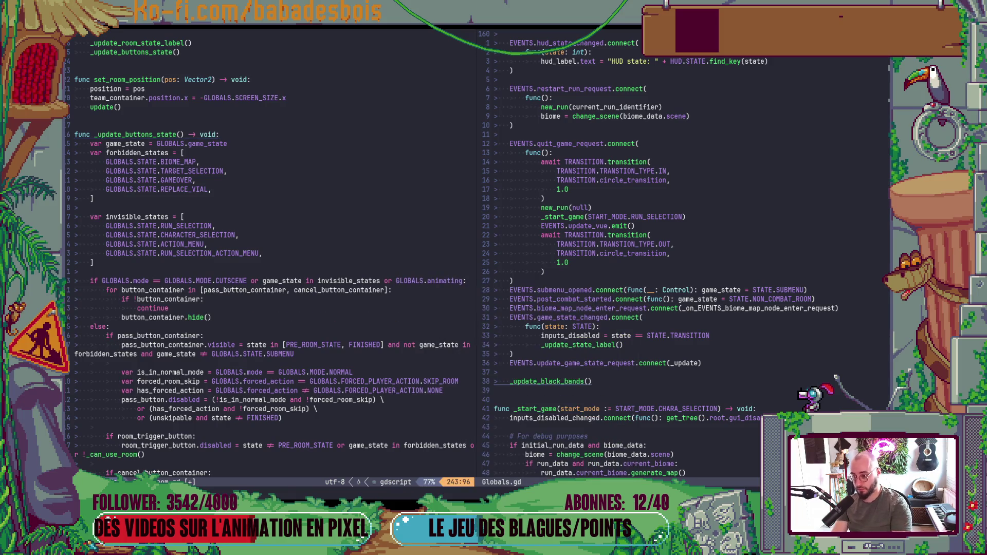
{"action": "key", "text": "ctrl+s"}
- Test the change with a debug run in Godot, starting an adventure, then close the game
{"action": "key", "text": "alt+Tab"}
{"action": "key", "text": "F5"}
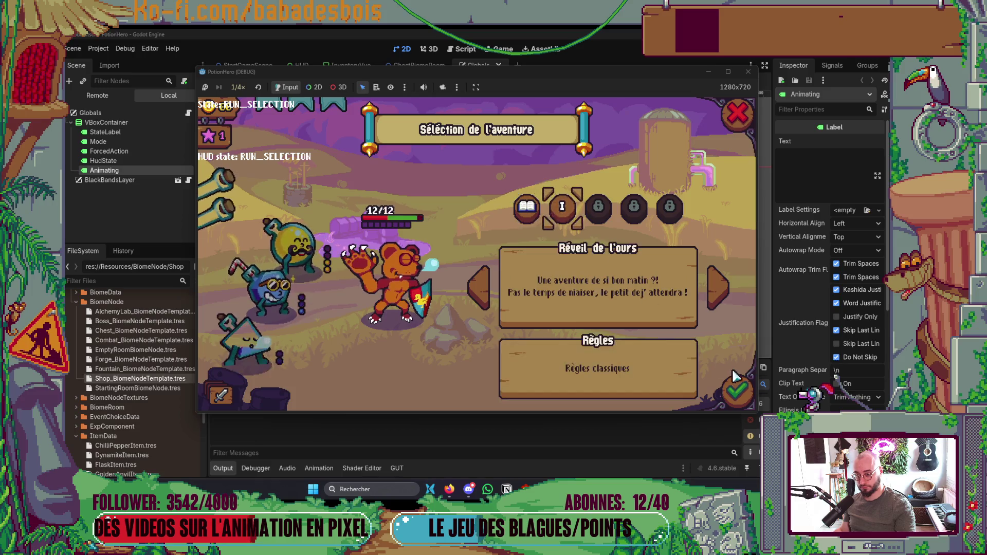
{"action": "left_click", "coordinate": [737, 390]}
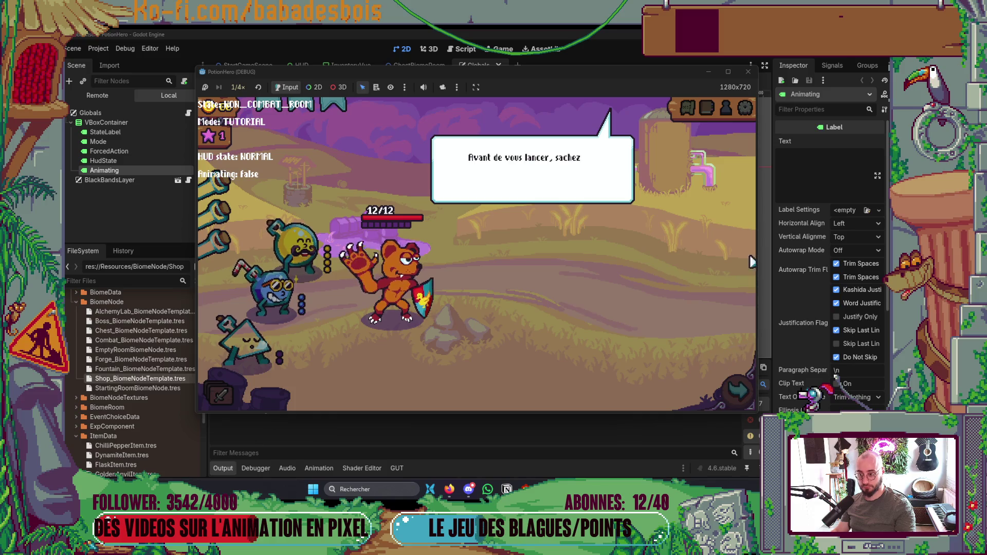
{"action": "left_click", "coordinate": [748, 72]}
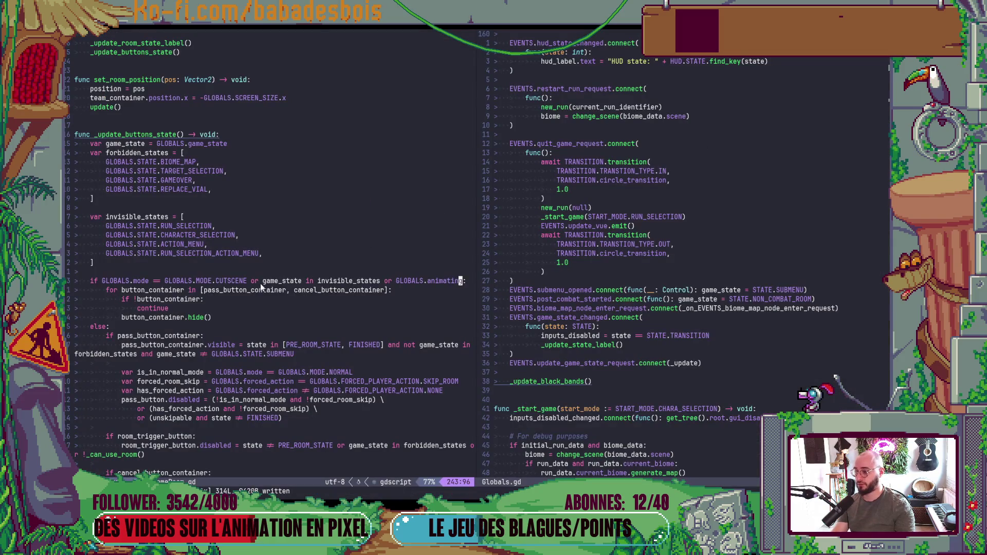
- Start a new EVENTS line below the _ready signal connections, checking Events.gd for available signals
{"action": "key", "text": "B"}
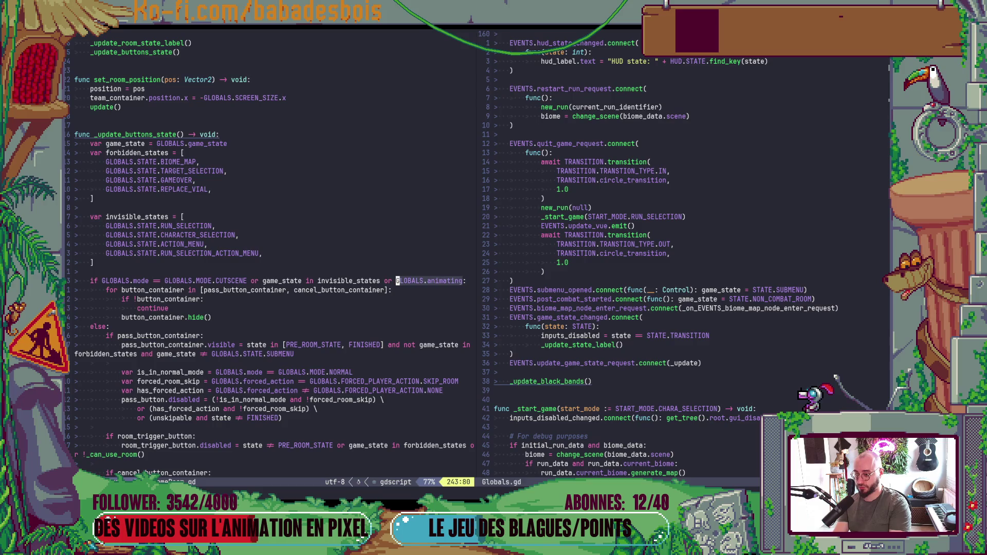
{"action": "key", "text": "N"}
{"action": "key", "text": "N"}
{"action": "key", "text": "N"}
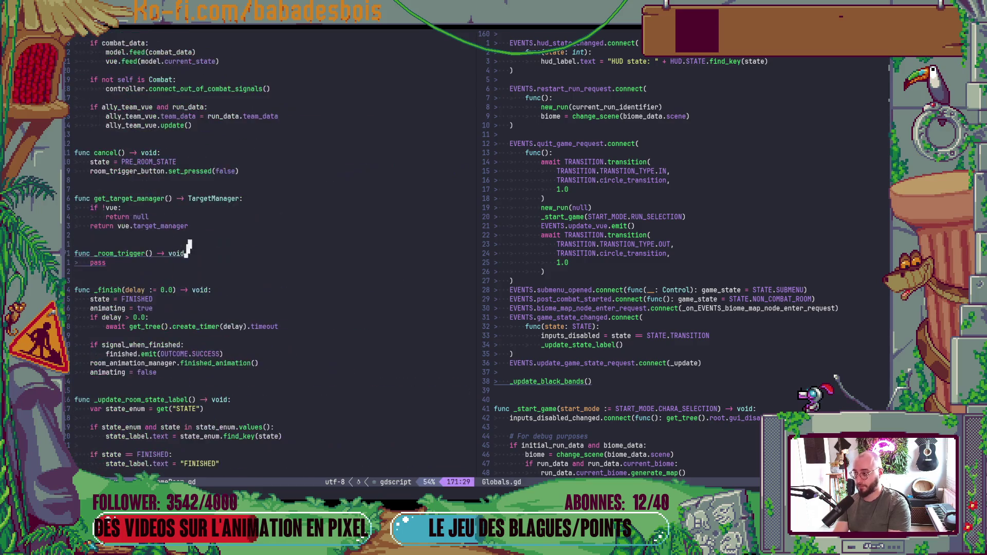
{"action": "key", "text": "ctrl+o"}
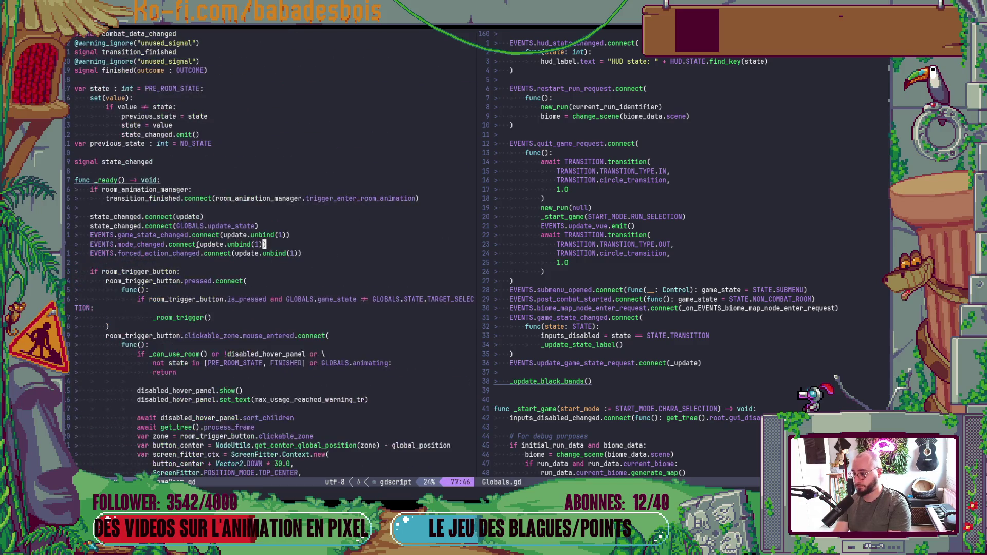
{"action": "type", "text": "jo"}
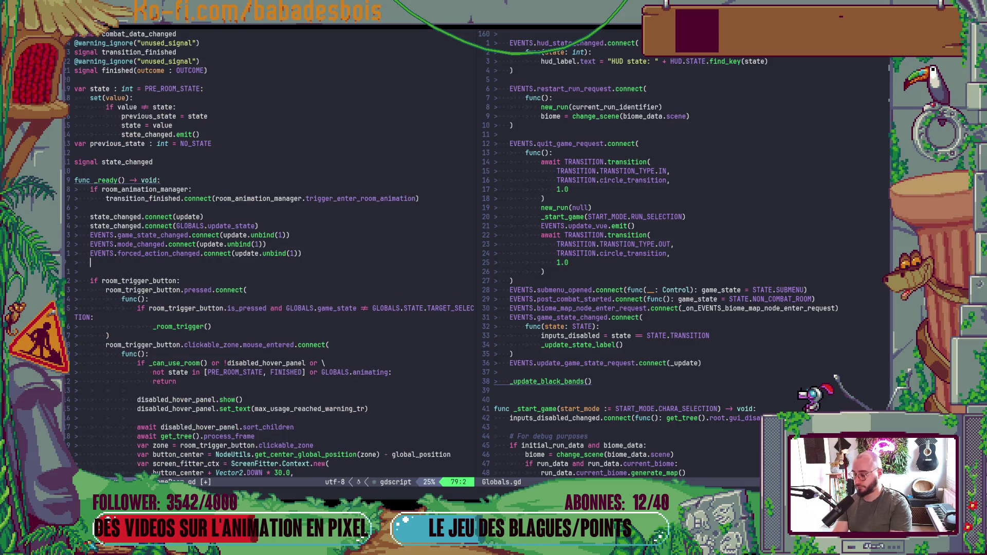
{"action": "type", "text": "EVENTS.an"}
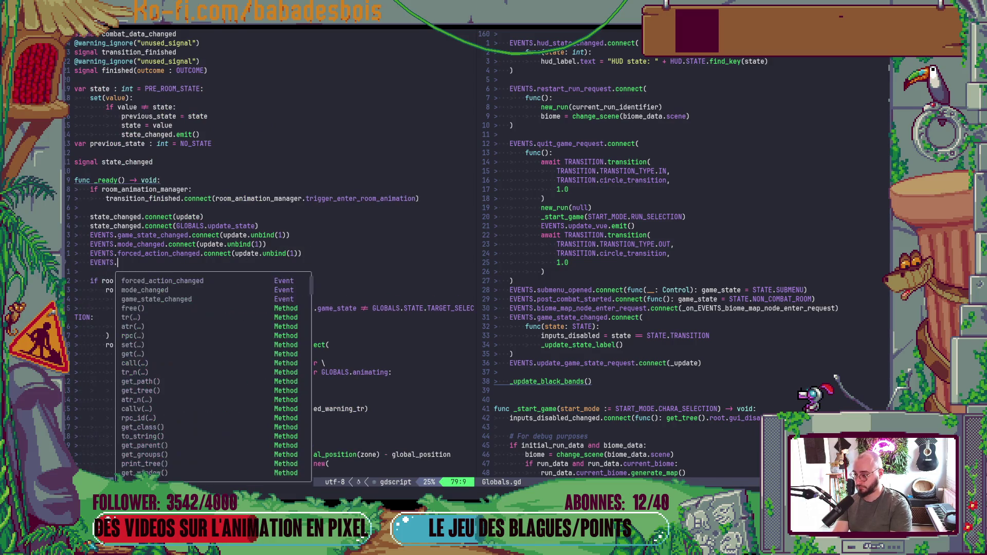
{"action": "key", "text": "BackSpace"}
{"action": "key", "text": "BackSpace"}
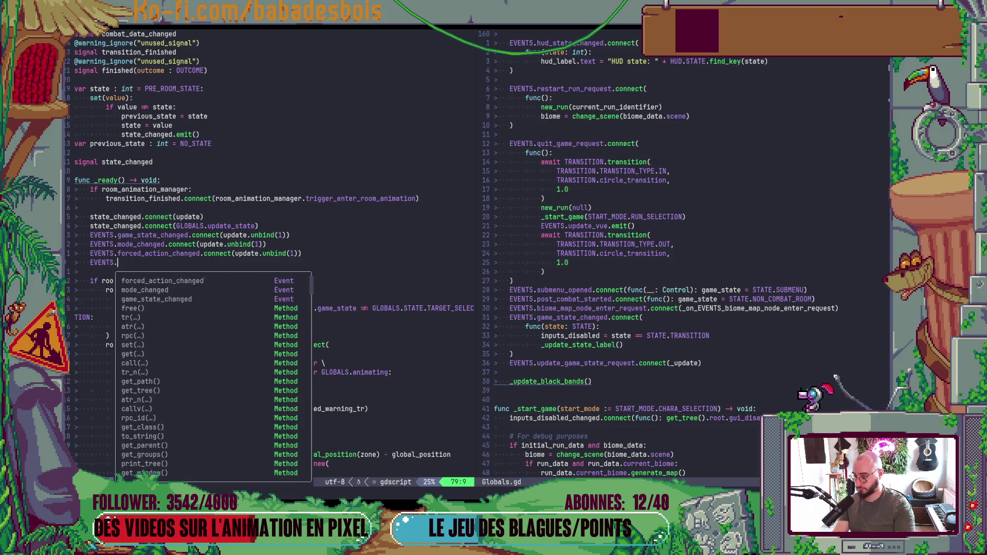
{"action": "key", "text": "ctrl+n"}
{"action": "key", "text": "ctrl+n"}
{"action": "key", "text": "ctrl+n"}
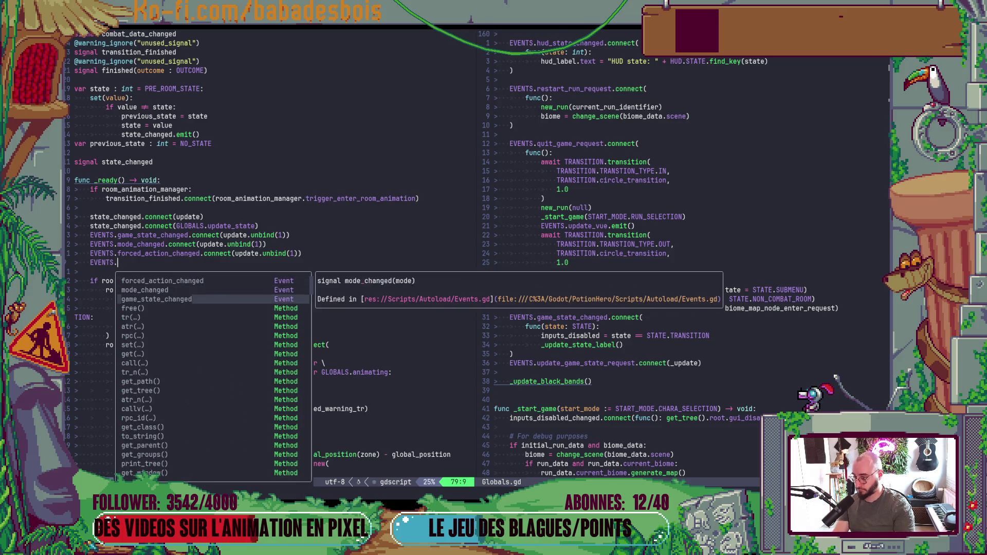
{"action": "key", "text": "ctrl+p"}
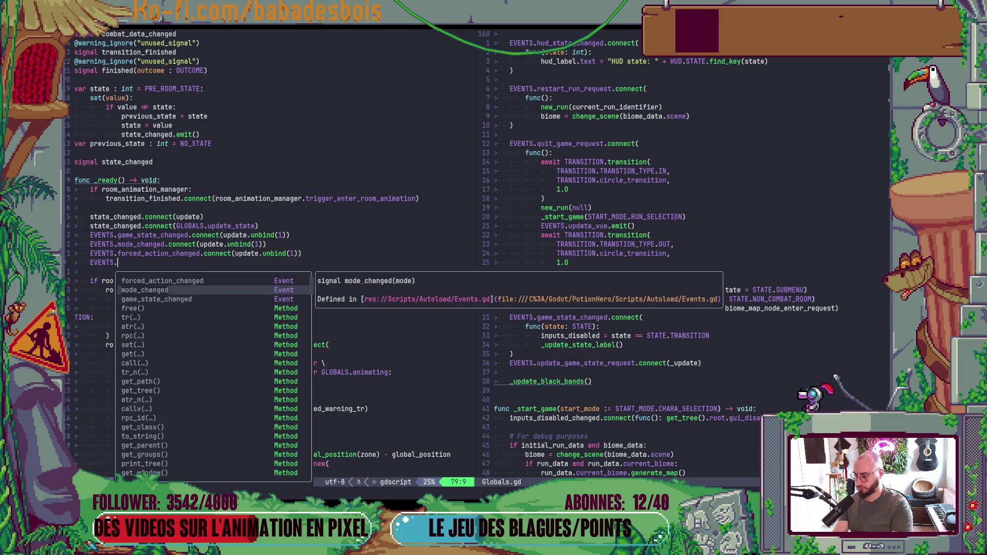
{"action": "key", "text": "Escape"}
{"action": "key", "text": "g"}
{"action": "key", "text": "d"}
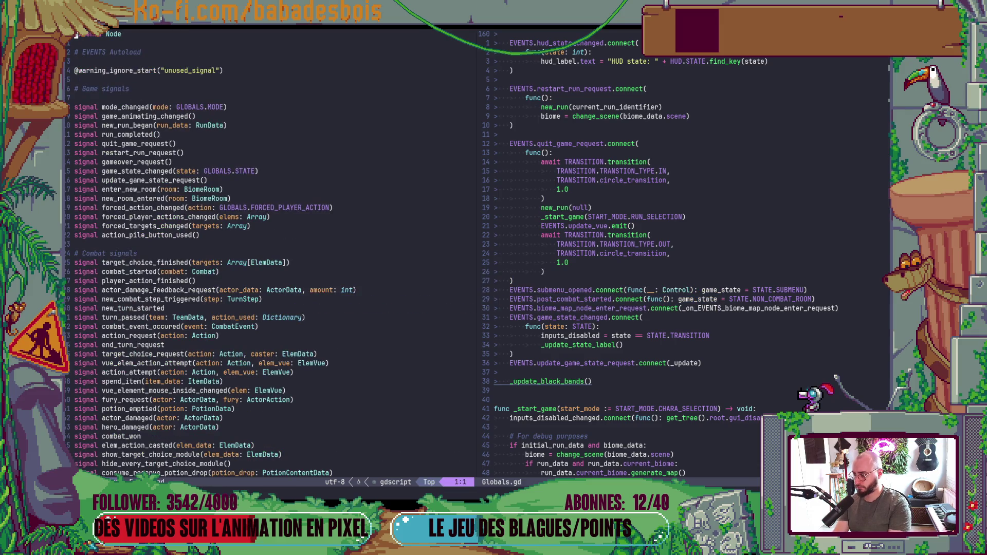
{"action": "key", "text": "ctrl+o"}
- Complete the line as EVENTS.game_animating_changed.connect(update) and save BiomeRoom.gd
{"action": "type", "text": "Aga"}
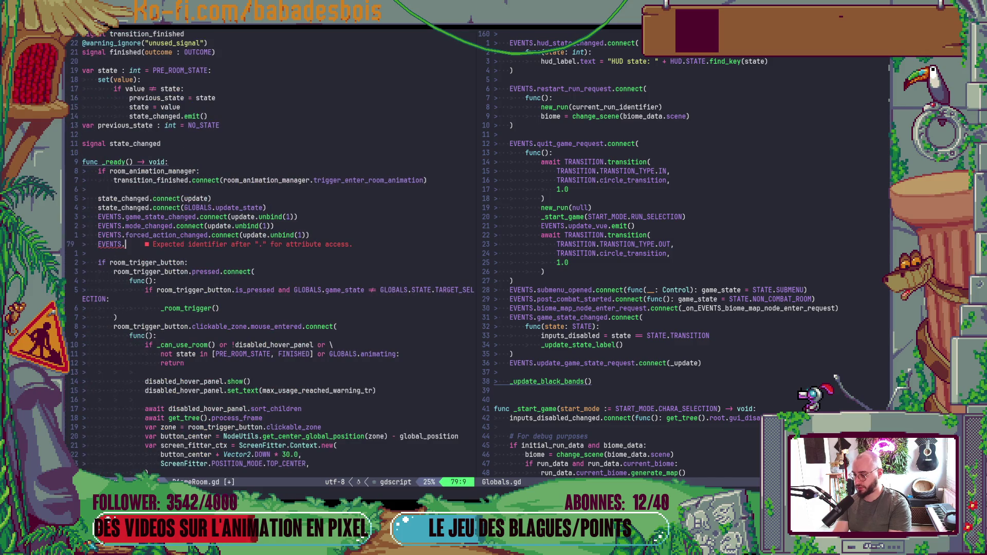
{"action": "type", "text": "gam"}
{"action": "key", "text": "ctrl+n"}
{"action": "key", "text": "ctrl+n"}
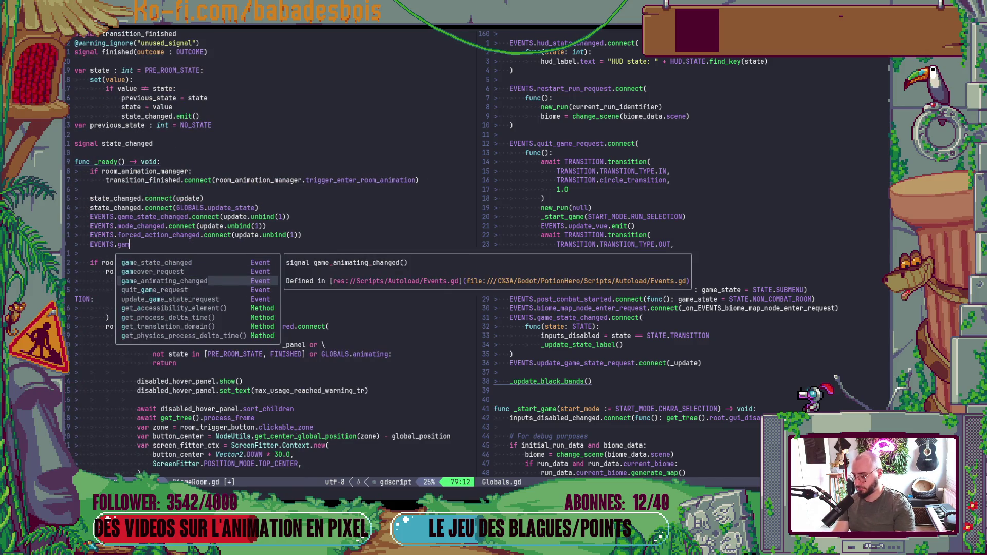
{"action": "key", "text": "Return"}
{"action": "type", "text": ".co"}
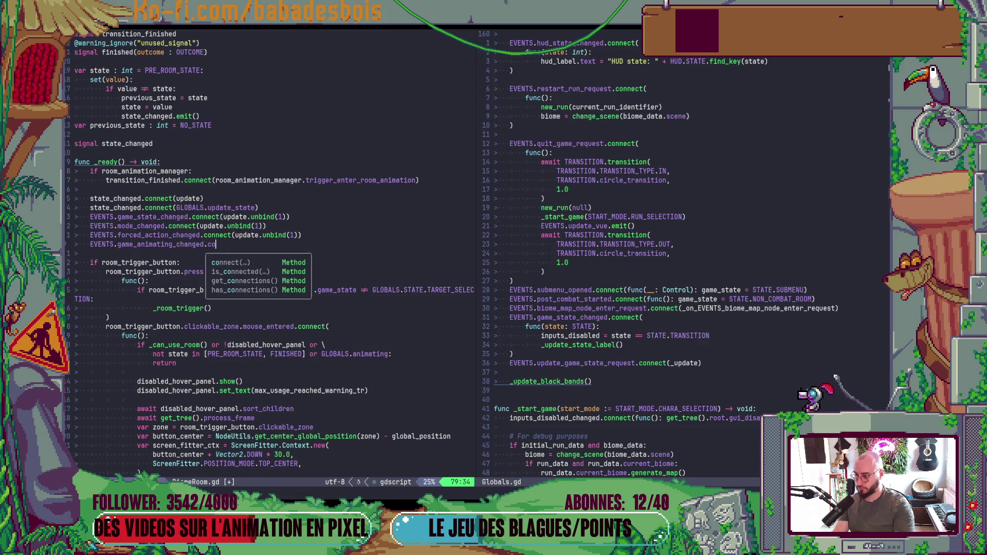
{"action": "key", "text": "Return"}
{"action": "type", "text": "up"}
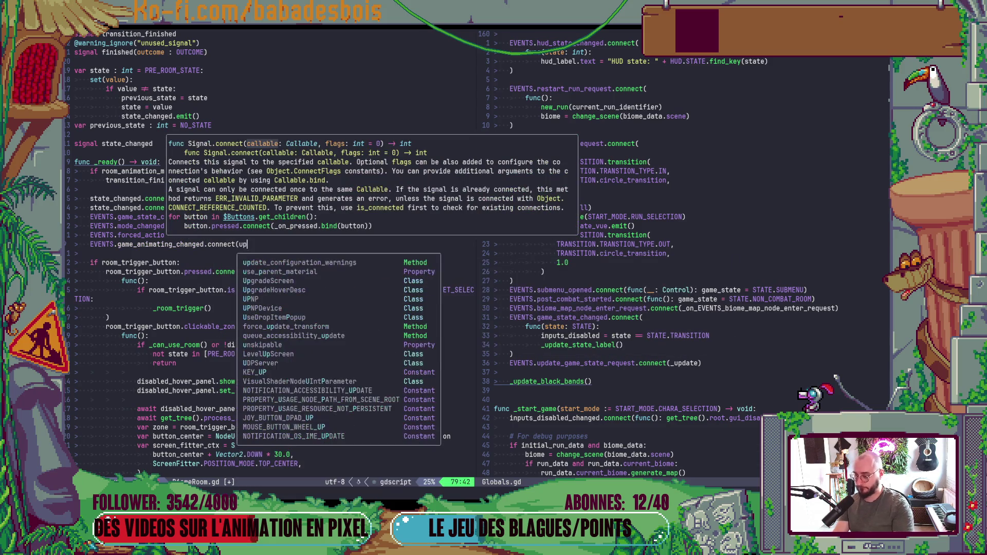
{"action": "type", "text": "date"}
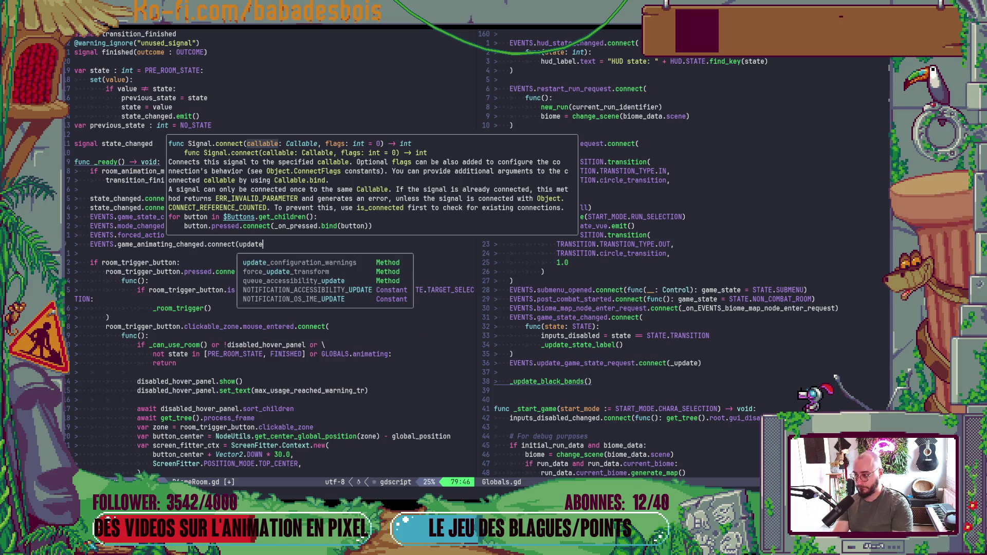
{"action": "type", "text": ")"}
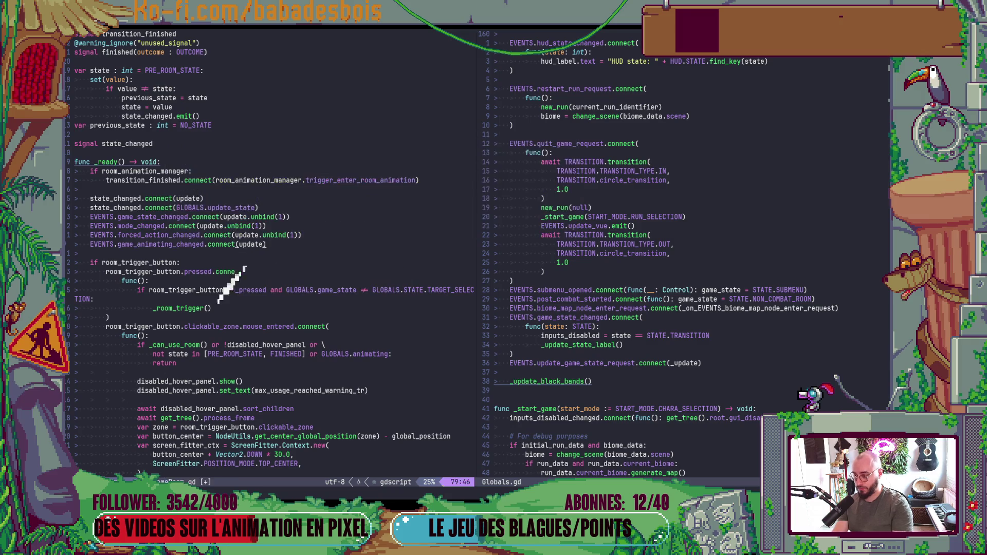
{"action": "key", "text": "Escape"}
{"action": "type", "text": ":w"}
{"action": "key", "text": "Return"}
{"action": "key", "text": "percent"}
- Check where game_animating_changed is defined, then launch a debug run in Godot
{"action": "key", "text": "b"}
{"action": "key", "text": "b"}
{"action": "key", "text": "b"}
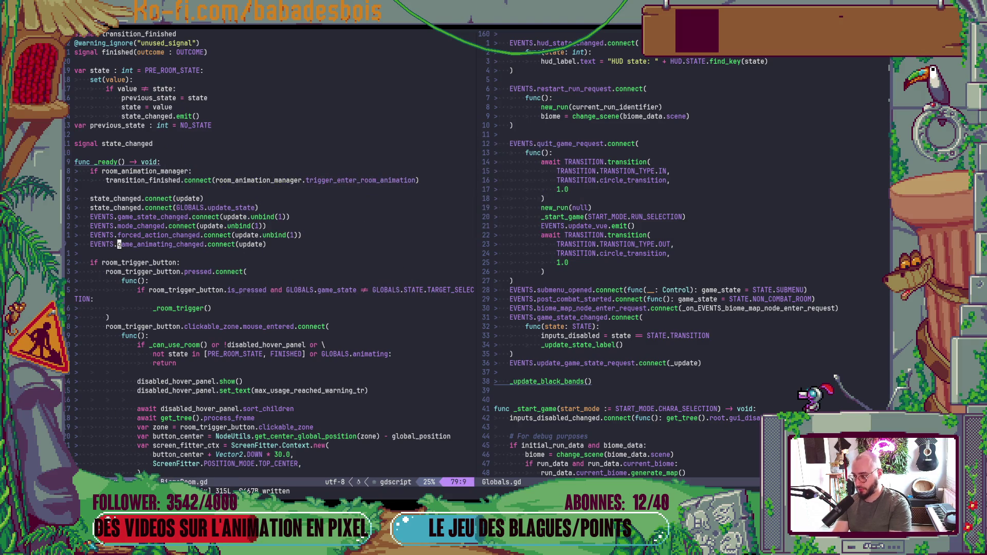
{"action": "key", "text": "g"}
{"action": "key", "text": "d"}
{"action": "key", "text": "ctrl+o"}
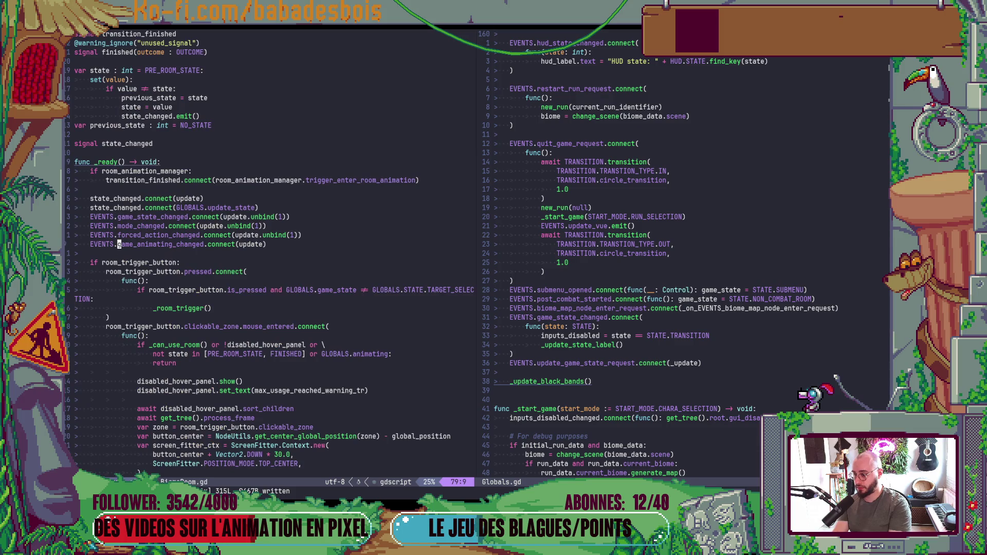
{"action": "key", "text": "alt+Tab"}
{"action": "key", "text": "F5"}
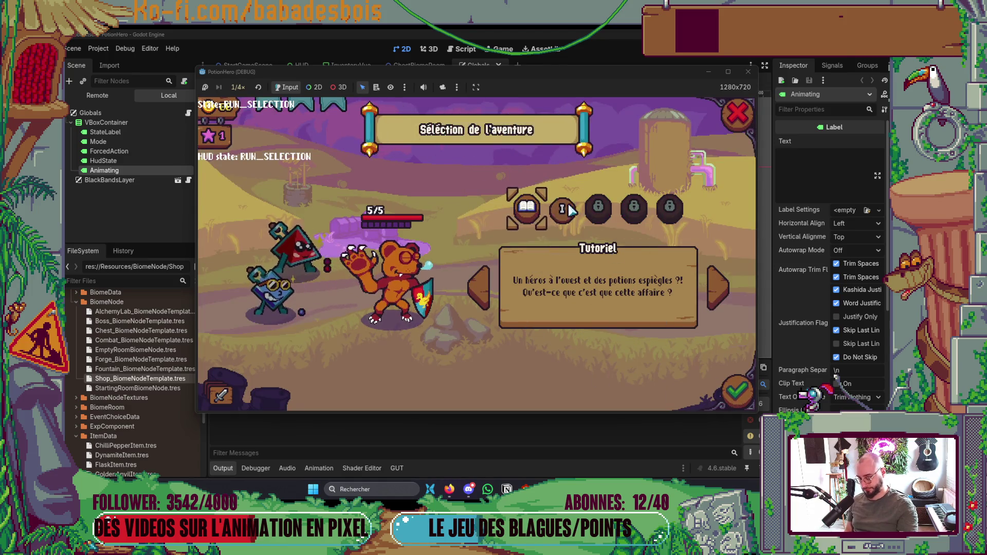
- Start the Réveil de l'ours adventure, advance through the tutorial dialogue, and return to Neovim
{"action": "key", "text": "Right"}
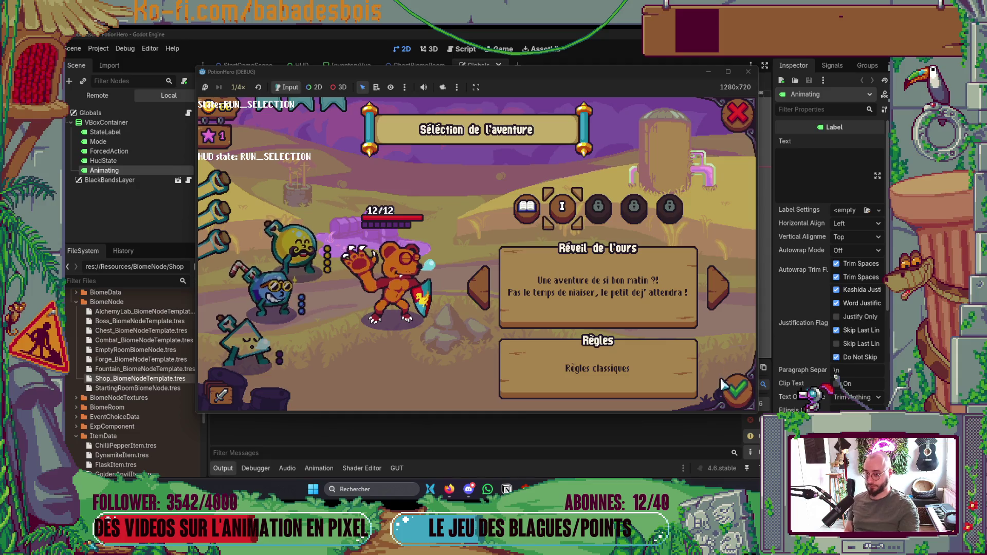
{"action": "key", "text": "Return"}
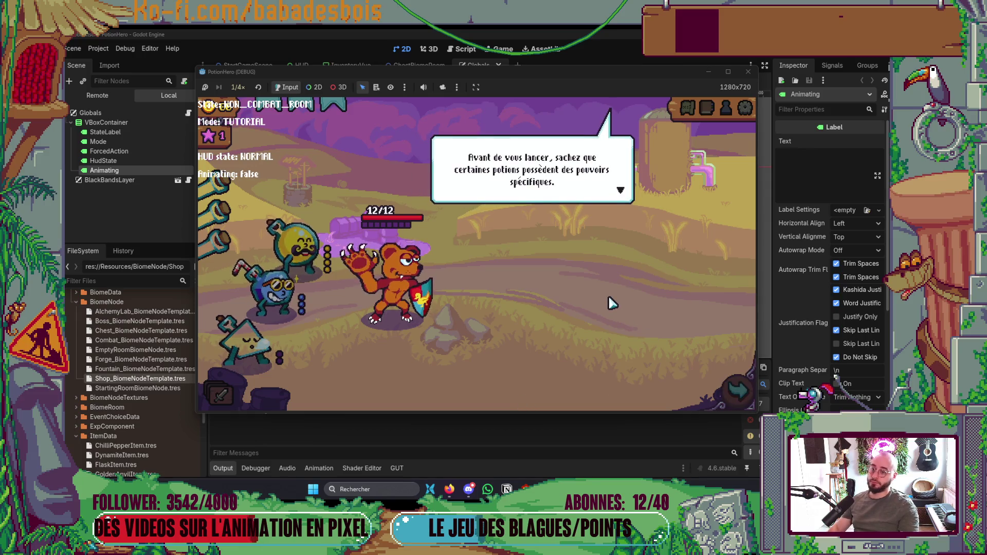
{"action": "key", "text": "Return"}
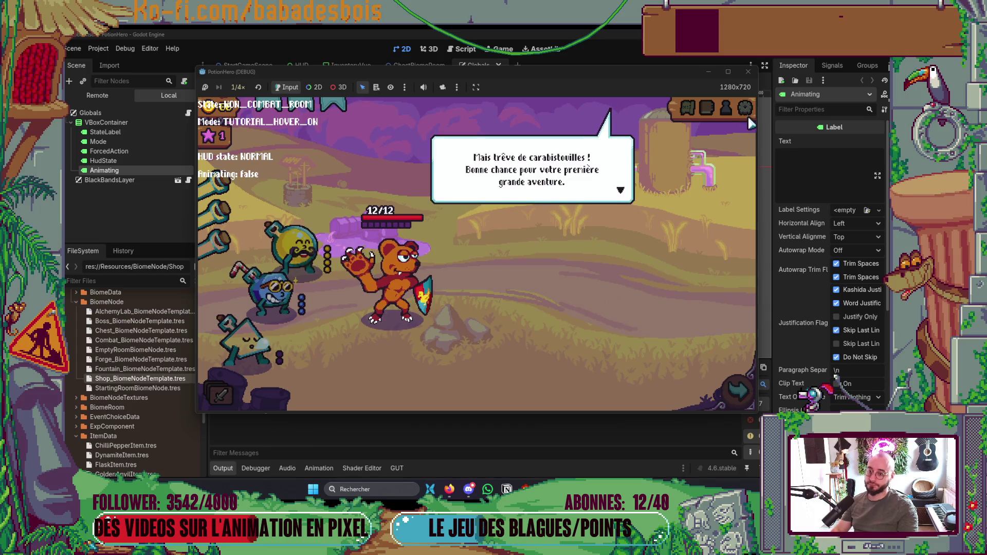
{"action": "left_click", "coordinate": [749, 71]}
{"action": "key", "text": "alt+Tab"}
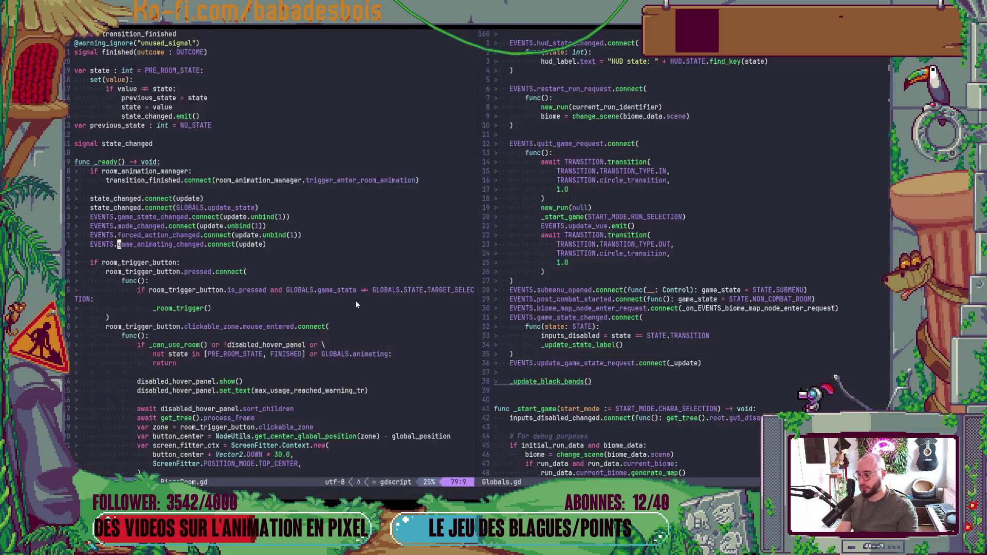
- Cut ' or GLOBALS.animating' from line 244 so the condition ends at 'invisible_states:'
{"action": "scroll", "coordinate": [344, 301], "scroll_direction": "down", "scroll_amount": 15}
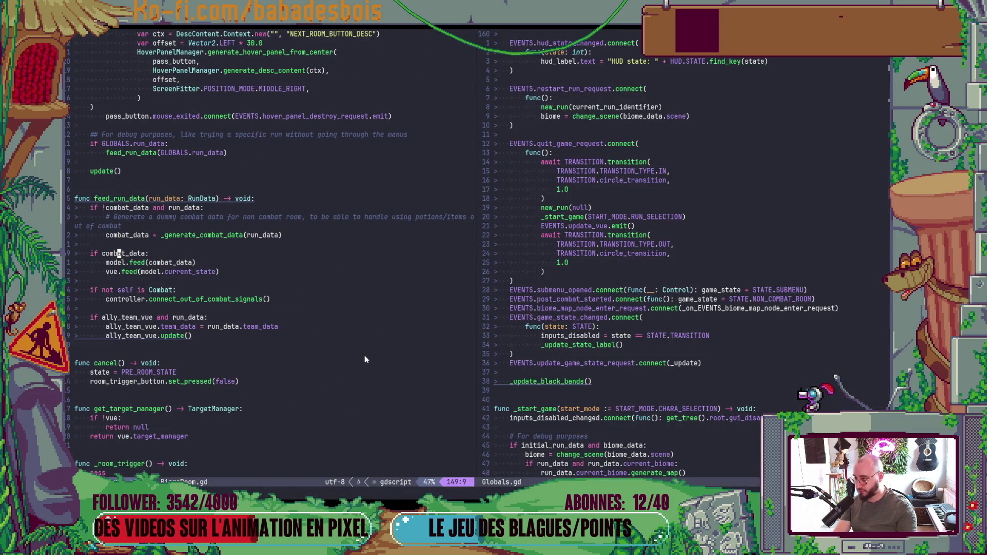
{"action": "scroll", "coordinate": [361, 345], "scroll_direction": "down", "scroll_amount": 15}
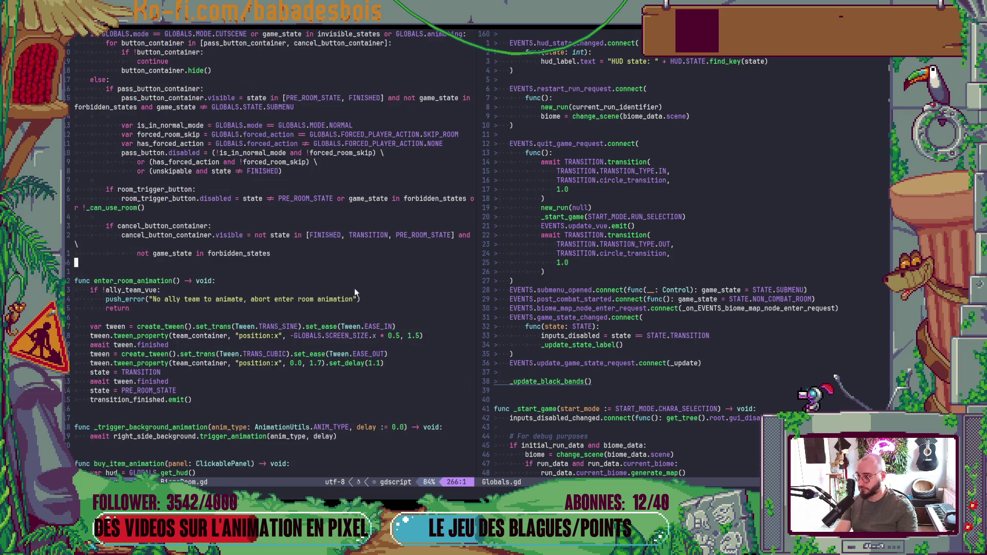
{"action": "scroll", "coordinate": [357, 271], "scroll_direction": "up", "scroll_amount": 2}
{"action": "scroll", "coordinate": [359, 275], "scroll_direction": "up", "scroll_amount": 3}
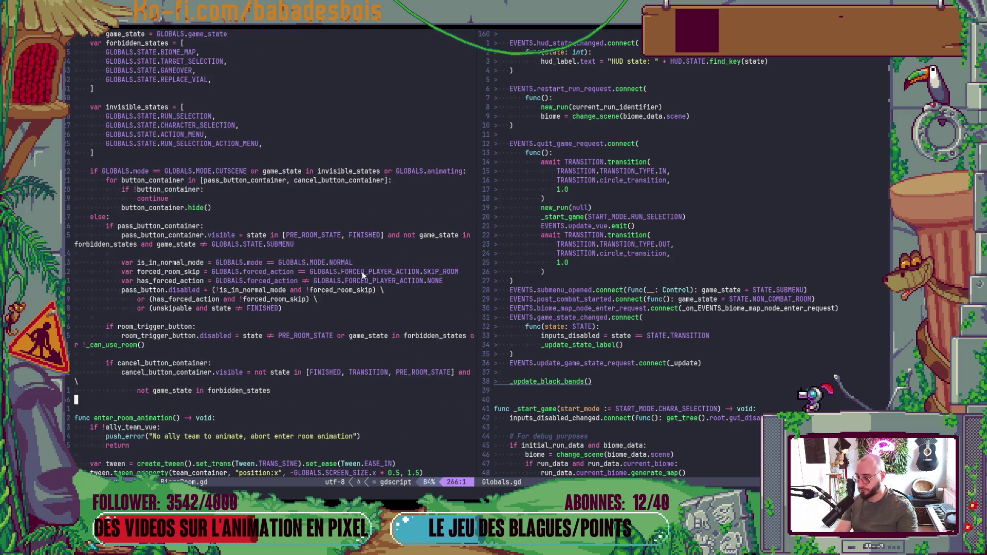
{"action": "left_click", "coordinate": [385, 172]}
{"action": "key", "text": "shift+c"}
{"action": "type", "text": ":"}
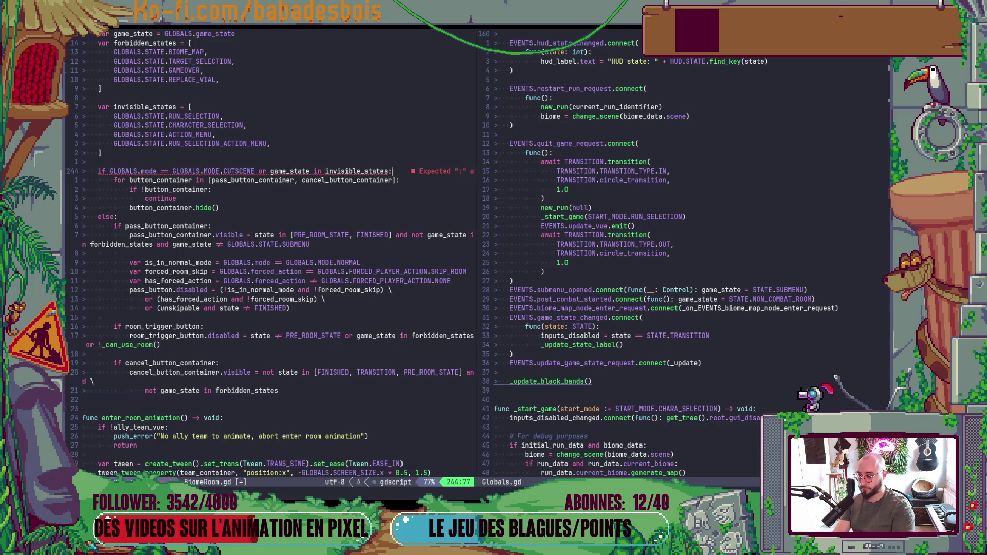
{"action": "key", "text": "Escape"}
{"action": "key", "text": "j"}
{"action": "key", "text": "j"}
{"action": "key", "text": "j"}
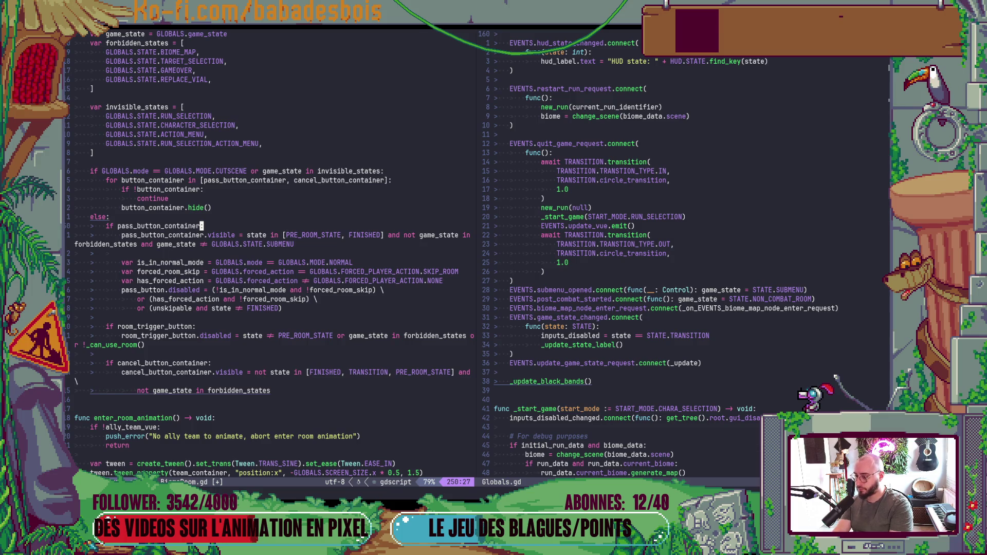
- Add 'or GLOBALS.animating' to the pass-button disable condition, fixing the GLOBLA typo, and save
{"action": "key", "text": "8"}
{"action": "key", "text": "j"}
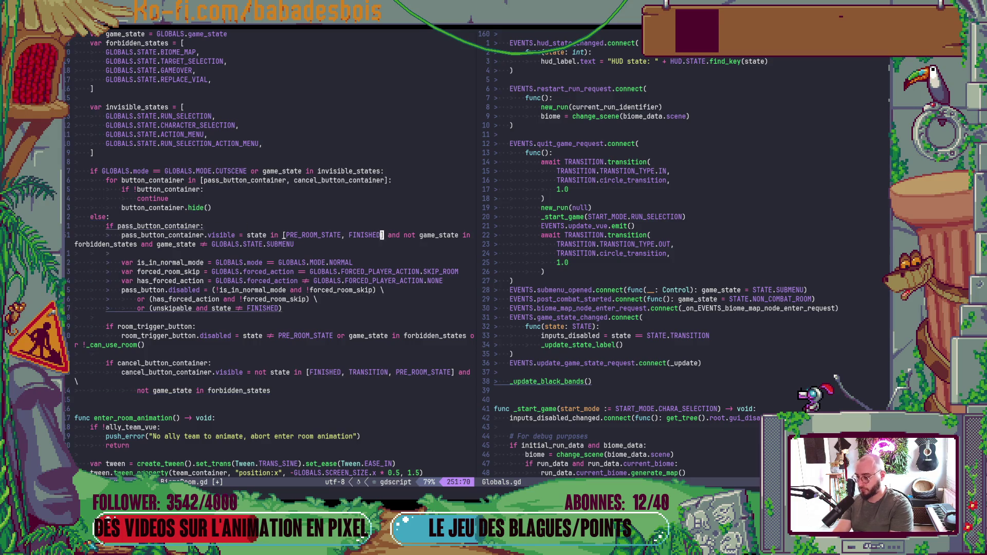
{"action": "type", "text": "o"}
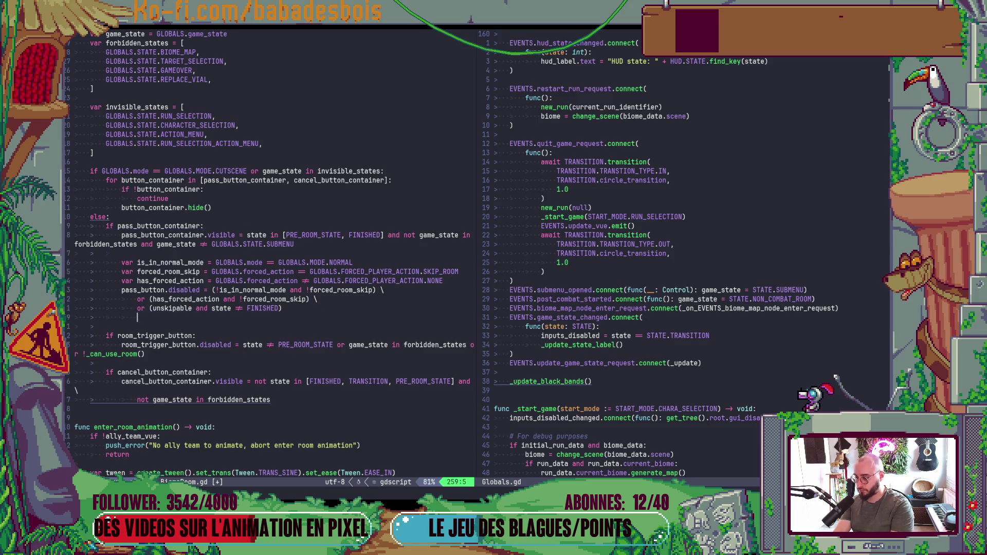
{"action": "type", "text": "or GL"}
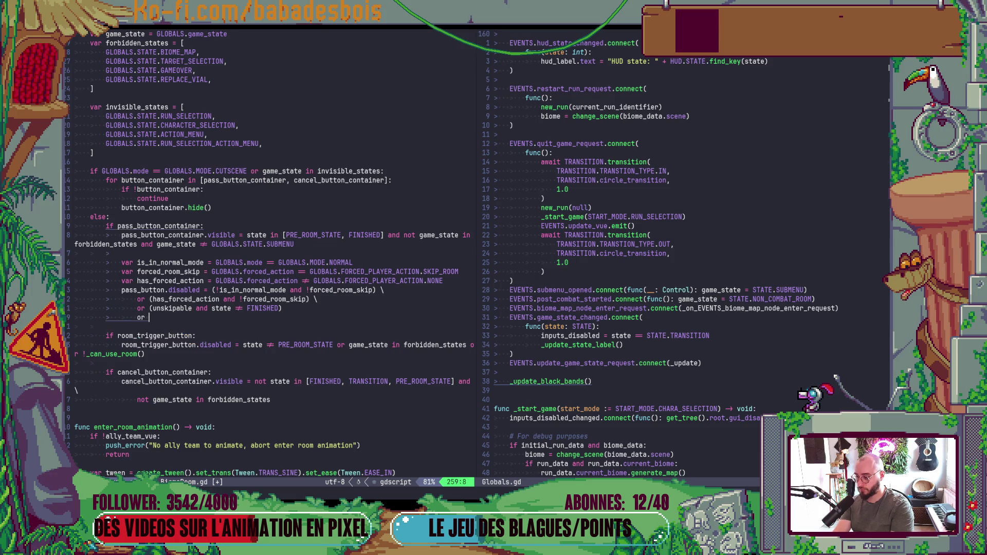
{"action": "key", "text": "Escape"}
{"action": "type", "text": "jk"}
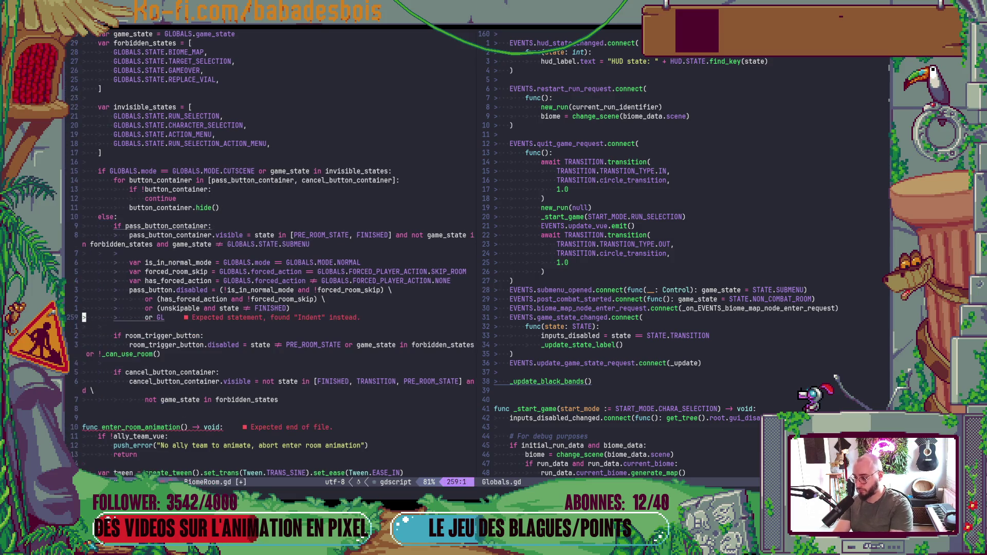
{"action": "type", "text": "AO"}
{"action": "type", "text": "BLA"}
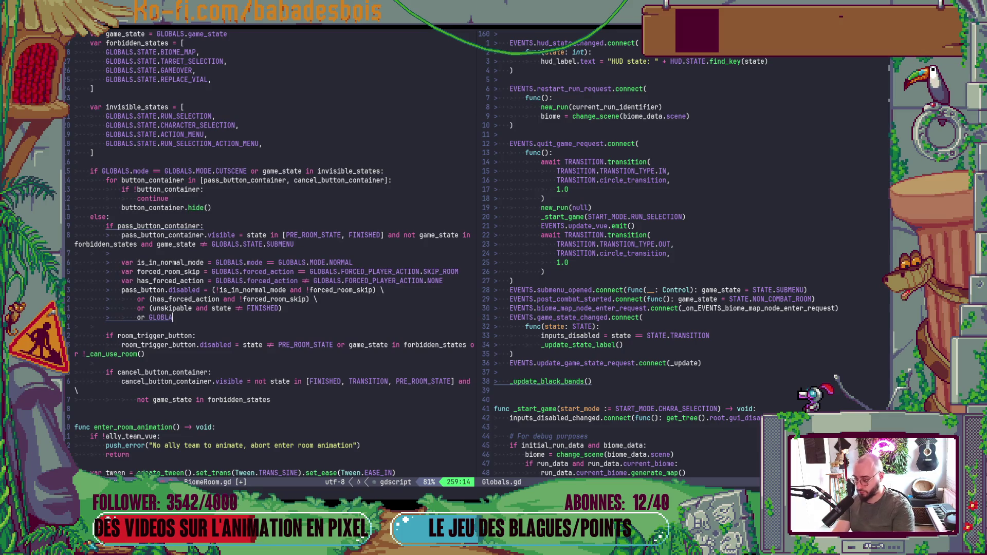
{"action": "key", "text": "BackSpace"}
{"action": "key", "text": "BackSpace"}
{"action": "type", "text": "ALS"}
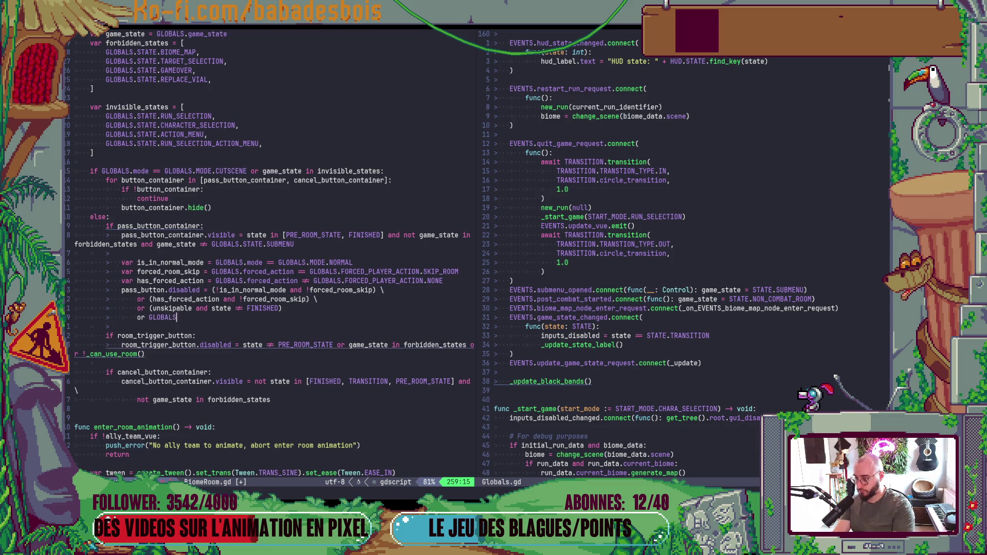
{"action": "type", "text": ".animating"}
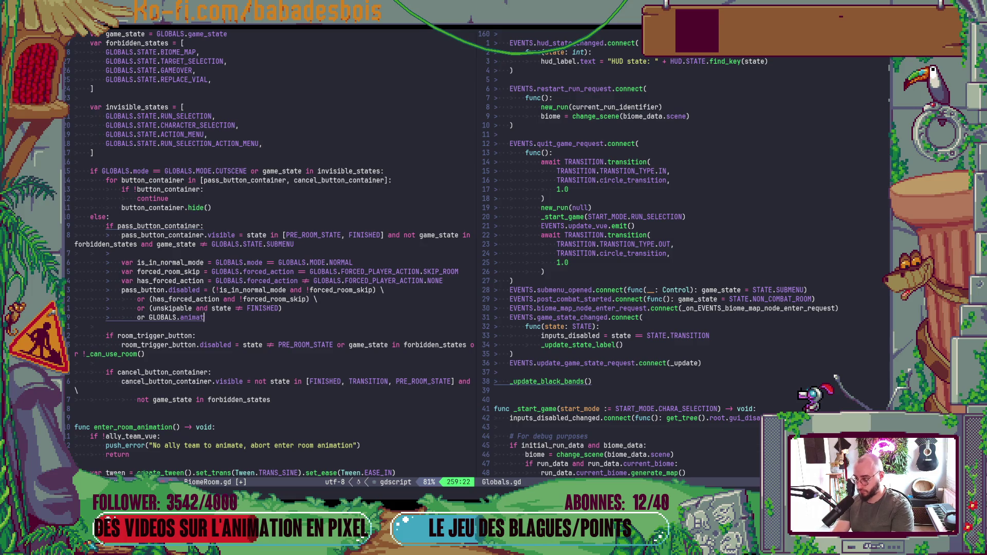
{"action": "key", "text": "Escape"}
{"action": "type", "text": ":w"}
{"action": "key", "text": "Return"}
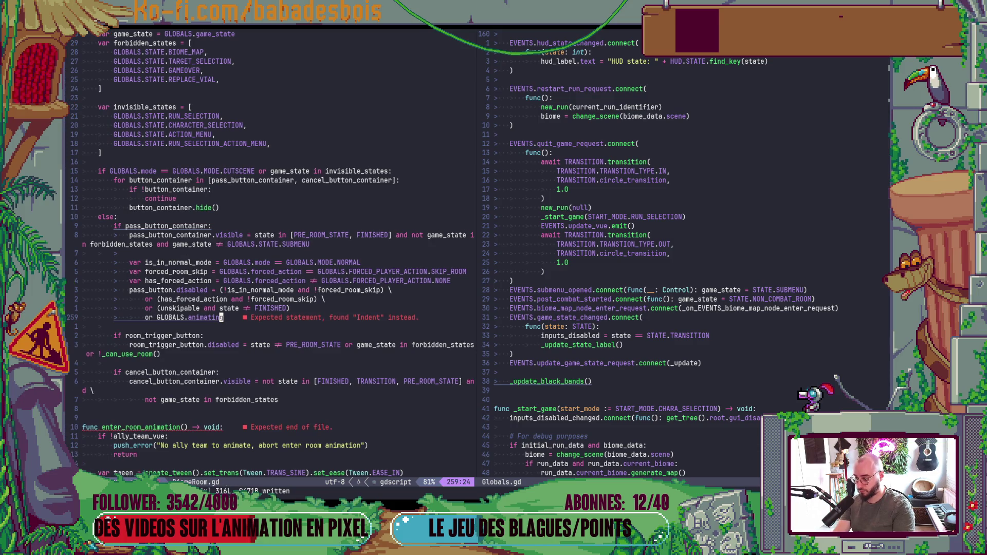
- Add a trailing backslash continuation on line 258 and save BiomeRoom.gd again
{"action": "type", "text": "kA \\"}
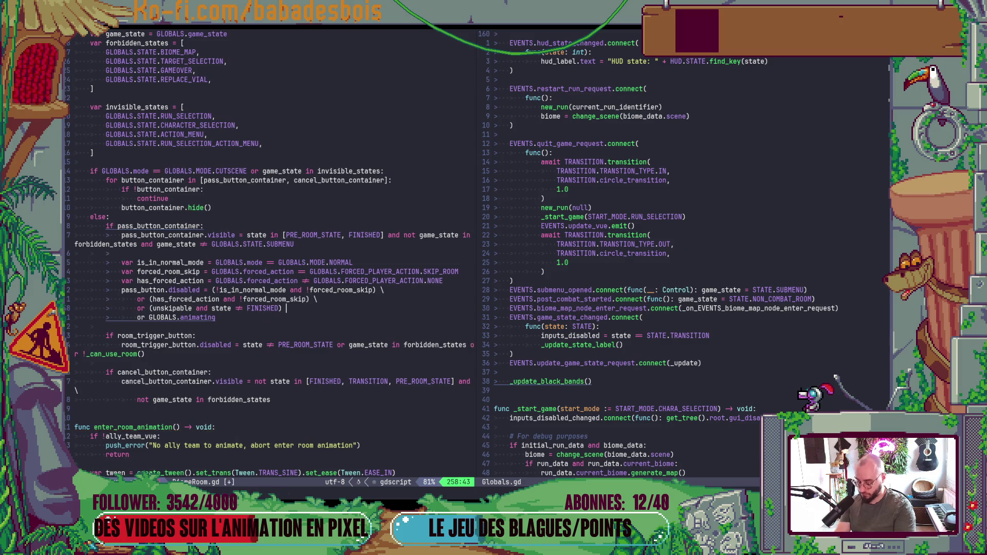
{"action": "key", "text": "Escape"}
{"action": "type", "text": ":w"}
{"action": "key", "text": "Return"}
{"action": "key", "text": "alt+Tab"}
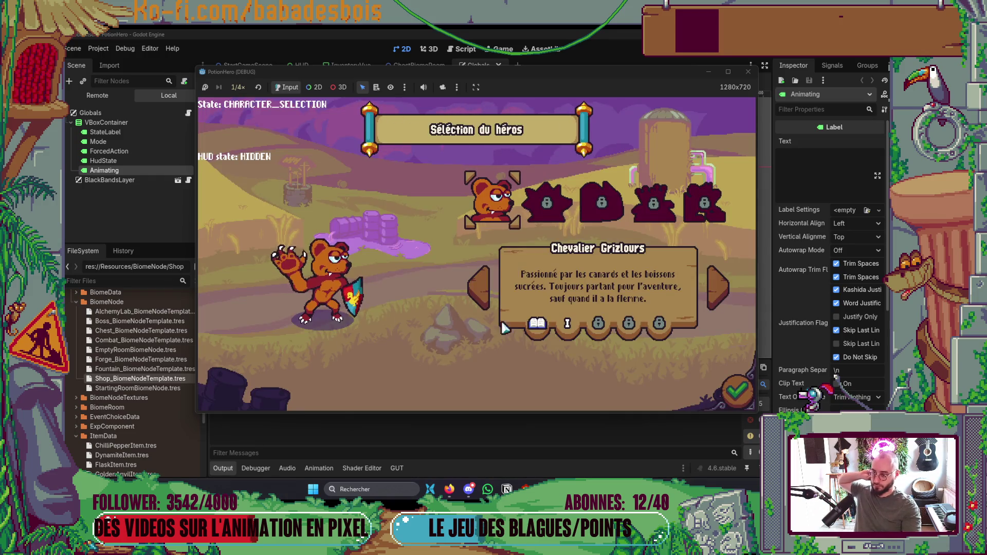
- Confirm the hero, start the second adventure, dismiss the tutorial, then close the game and Output panel
{"action": "key", "text": "Return"}
{"action": "left_click", "coordinate": [565, 216]}
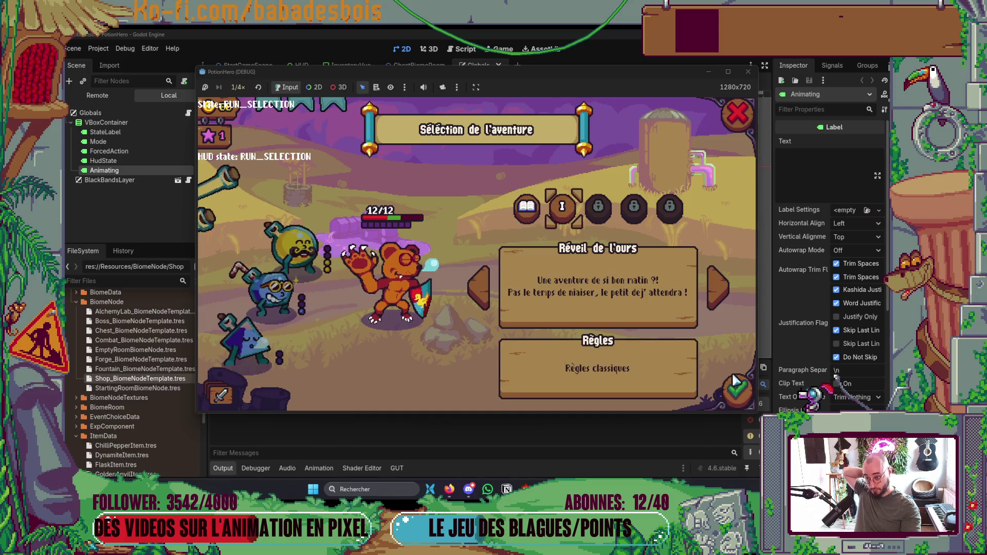
{"action": "left_click", "coordinate": [738, 390]}
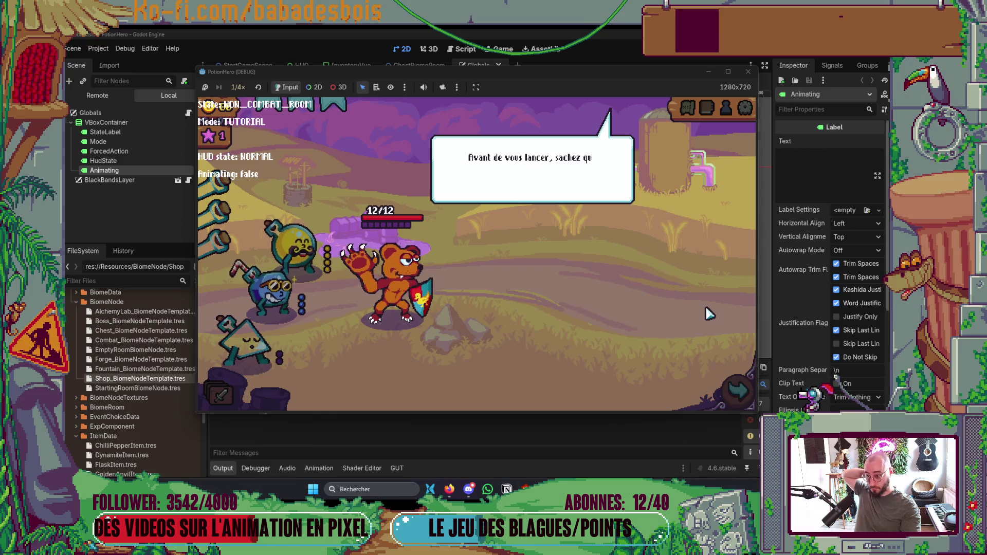
{"action": "left_click", "coordinate": [707, 312]}
{"action": "left_click", "coordinate": [707, 313]}
{"action": "left_click", "coordinate": [703, 308]}
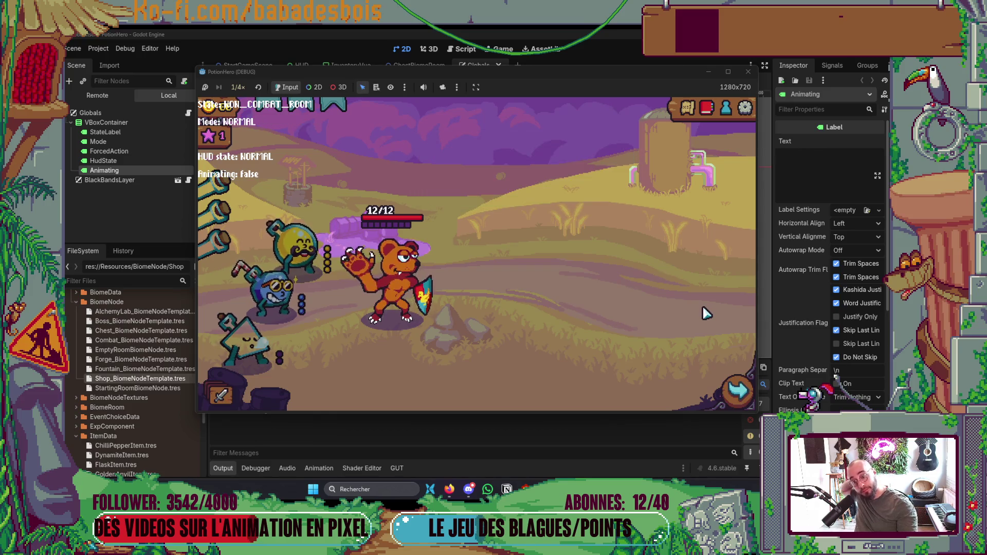
{"action": "left_click", "coordinate": [754, 73]}
{"action": "left_click", "coordinate": [222, 468]}
{"action": "key", "text": "alt+Tab"}
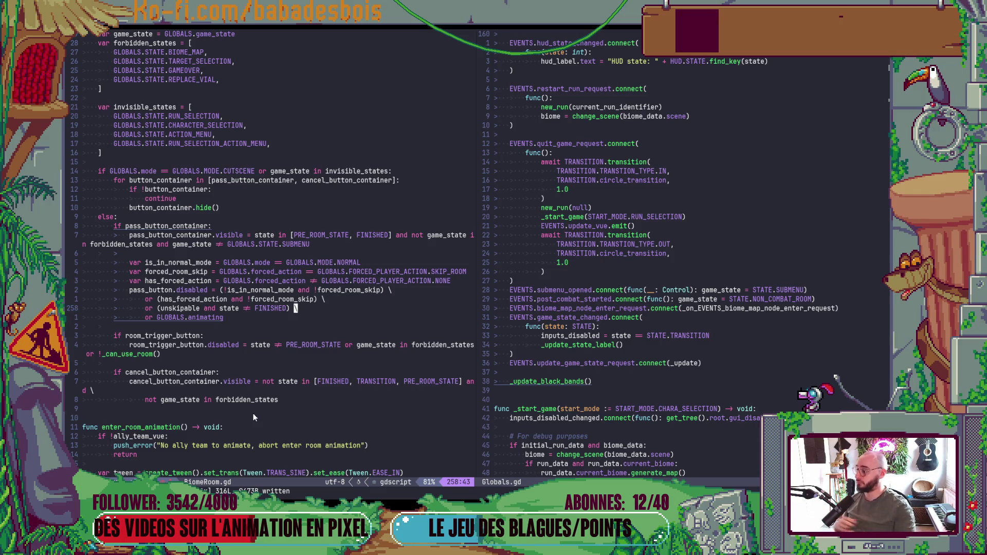
- Open a terminal pane below the BiomeRoom.gd code in Neovim
{"action": "key", "text": "Escape"}
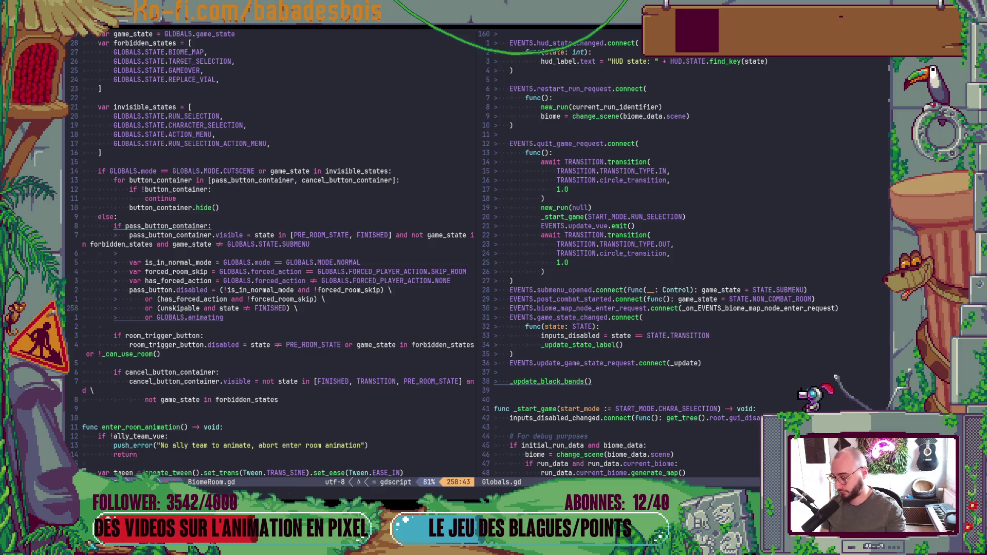
{"action": "key", "text": "alt+Tab"}
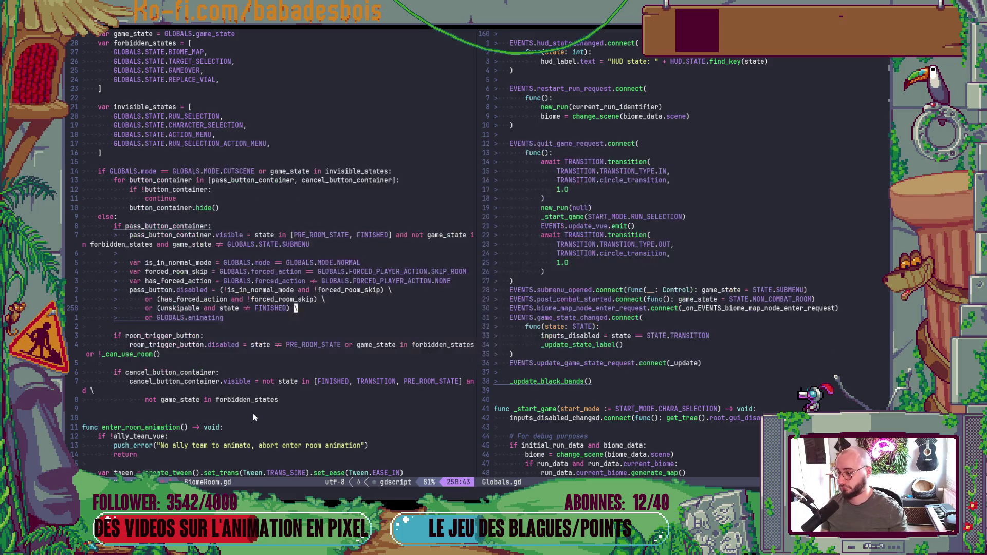
{"action": "key", "text": "ctrl+backslash"}
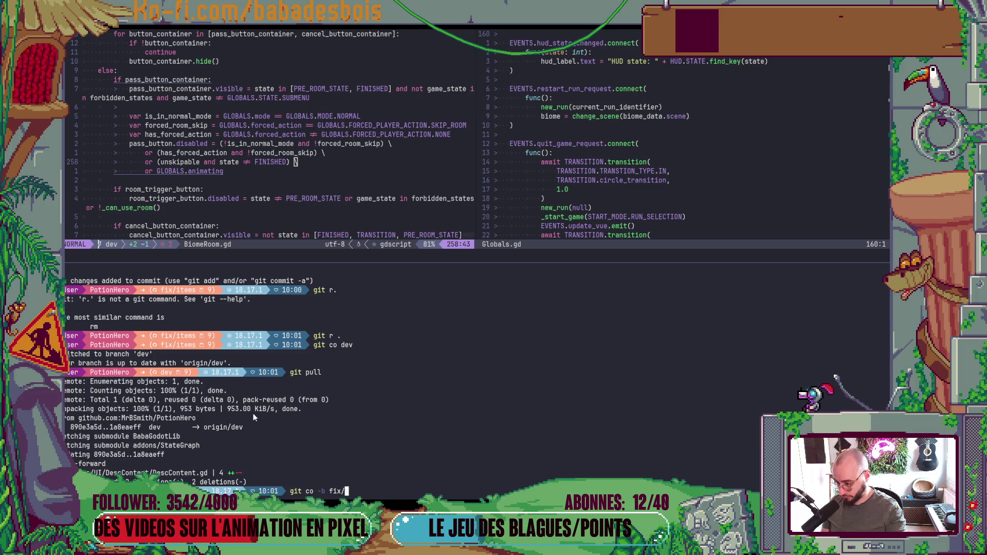
- Check git status and create the branch fix/pass-button
{"action": "key", "text": "BackSpace"}
{"action": "key", "text": "BackSpace"}
{"action": "key", "text": "BackSpace"}
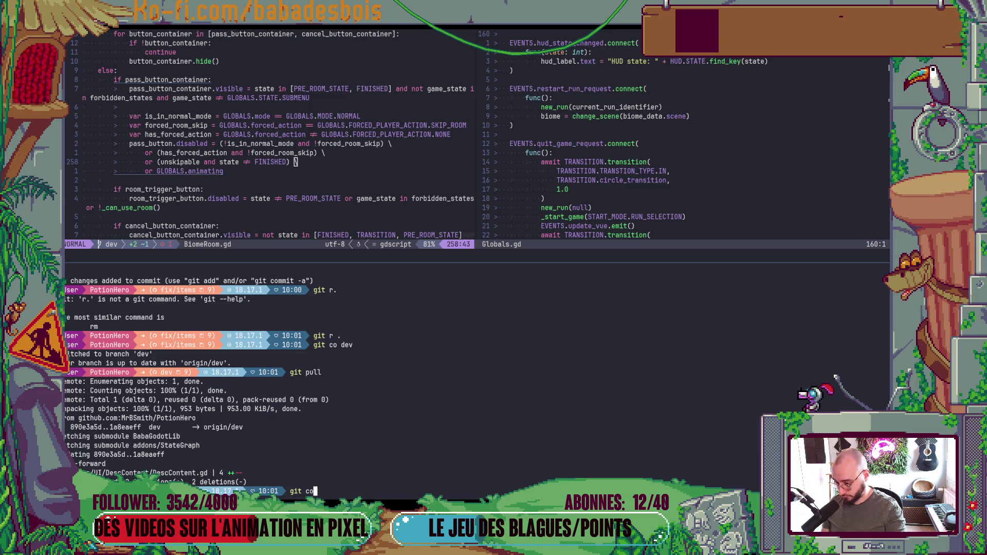
{"action": "key", "text": "BackSpace"}
{"action": "key", "text": "BackSpace"}
{"action": "type", "text": "s"}
{"action": "key", "text": "Return"}
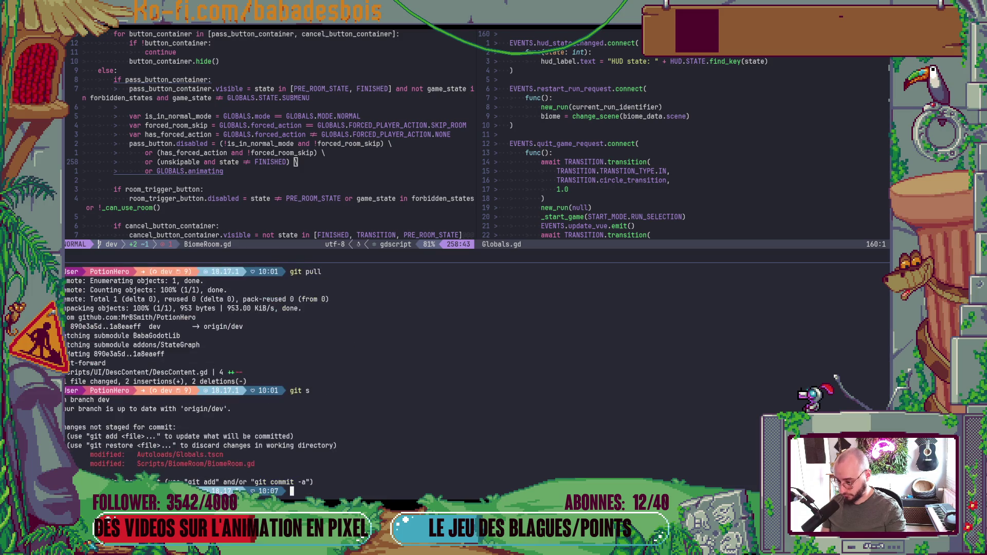
{"action": "type", "text": "git co -b fix/"}
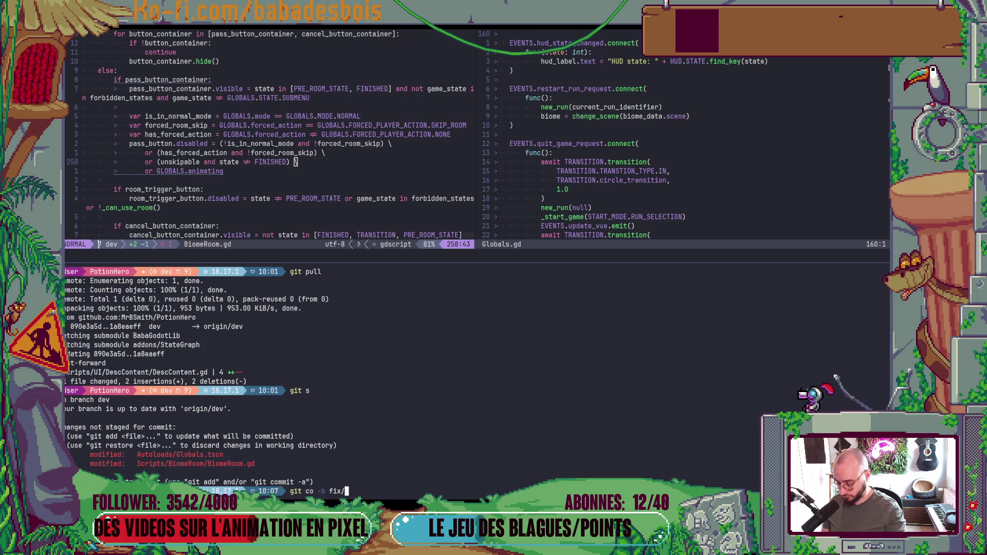
{"action": "type", "text": "pass"}
{"action": "type", "text": "-button"}
{"action": "key", "text": "Return"}
{"action": "type", "text": "git "}
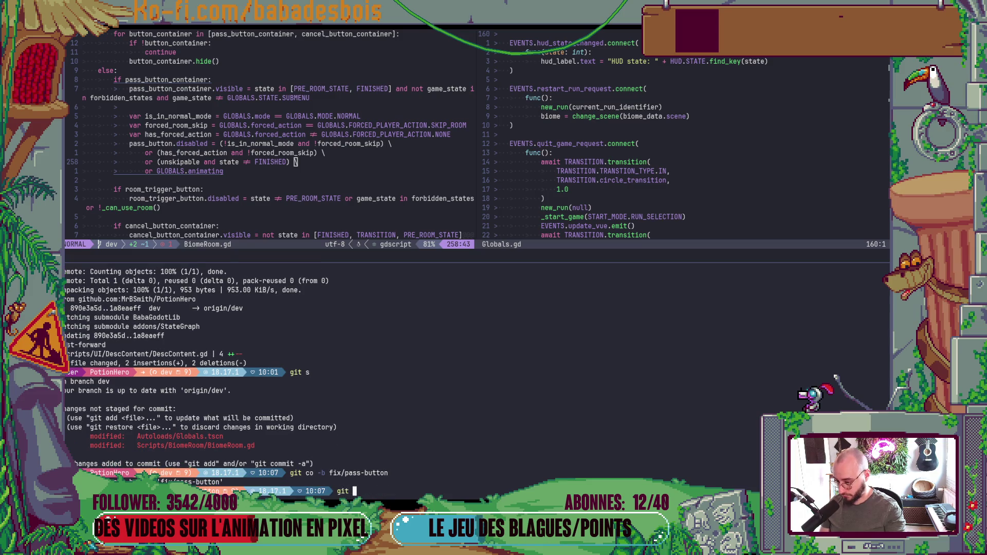
{"action": "type", "text": "s"}
{"action": "key", "text": "Return"}
- Stage BiomeRoom.gd and discard the remaining unstaged changes with git r
{"action": "type", "text": "git add"}
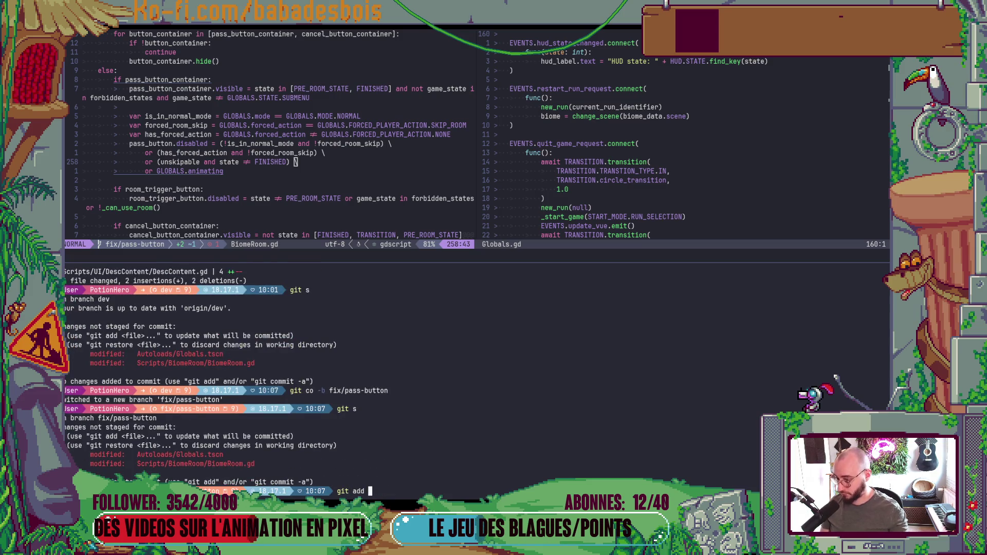
{"action": "double_click", "coordinate": [218, 464]}
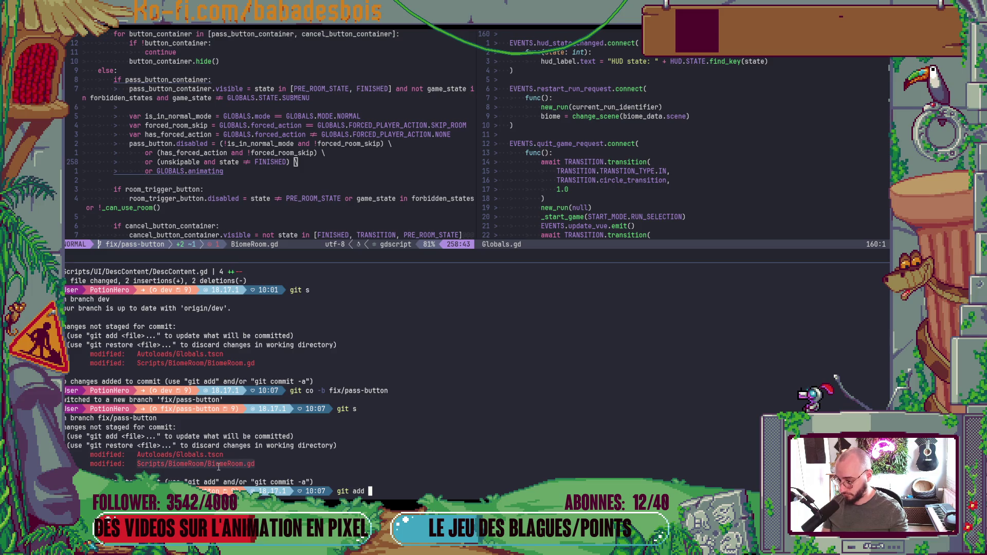
{"action": "middle_click", "coordinate": [218, 463]}
{"action": "key", "text": "Return"}
{"action": "type", "text": "git r ."}
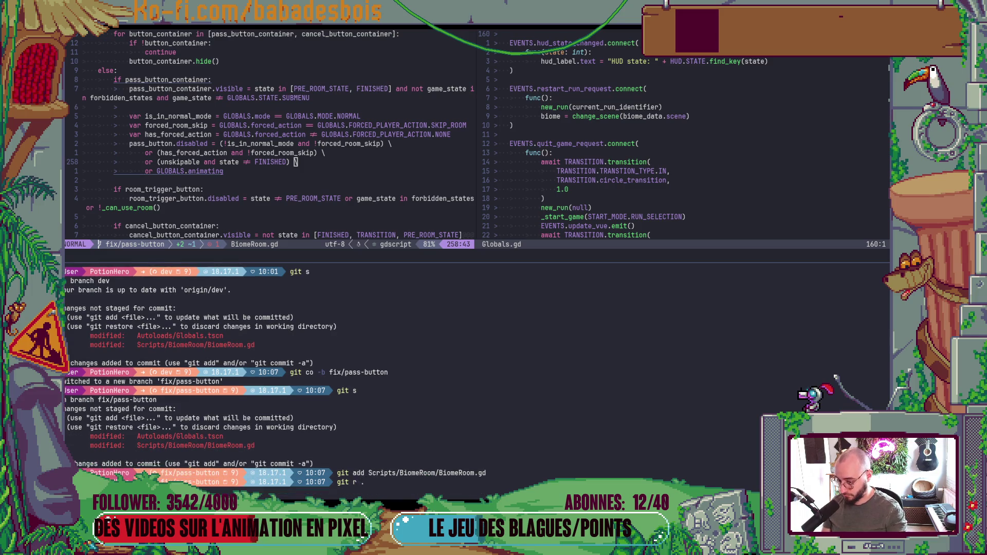
{"action": "key", "text": "Return"}
- Commit via cz as fix(UI) 'Fix pass button accessible during animations' and push the branch
{"action": "type", "text": "cz"}
{"action": "key", "text": "Return"}
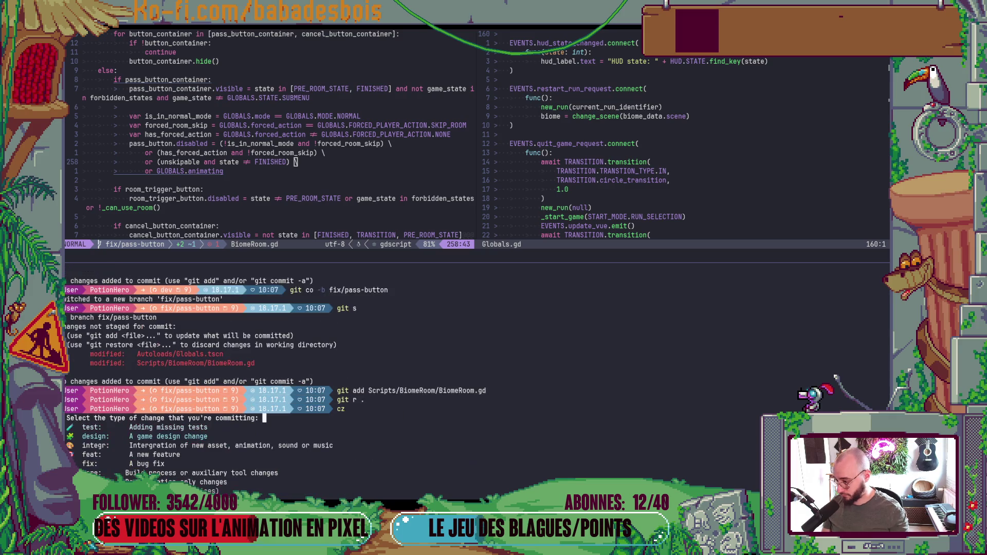
{"action": "type", "text": "fix"}
{"action": "key", "text": "Return"}
{"action": "type", "text": "UI"}
{"action": "key", "text": "Return"}
{"action": "type", "text": "FIx"}
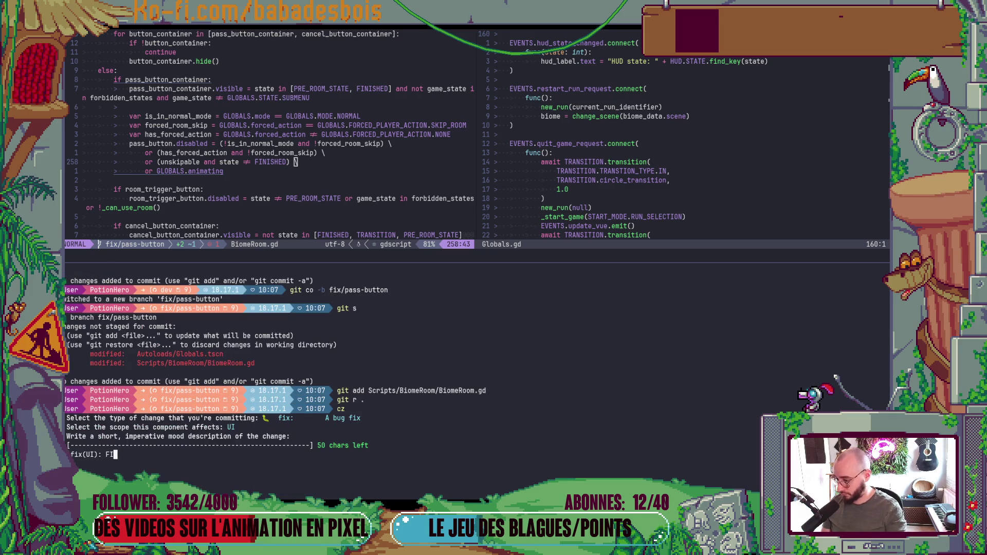
{"action": "key", "text": "BackSpace"}
{"action": "key", "text": "BackSpace"}
{"action": "type", "text": "ix pass "}
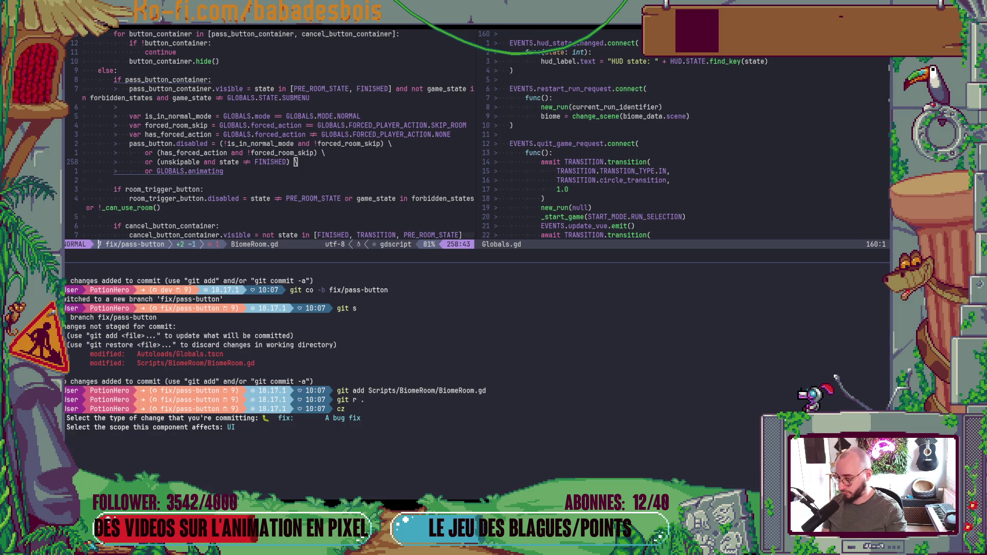
{"action": "type", "text": "button ac"}
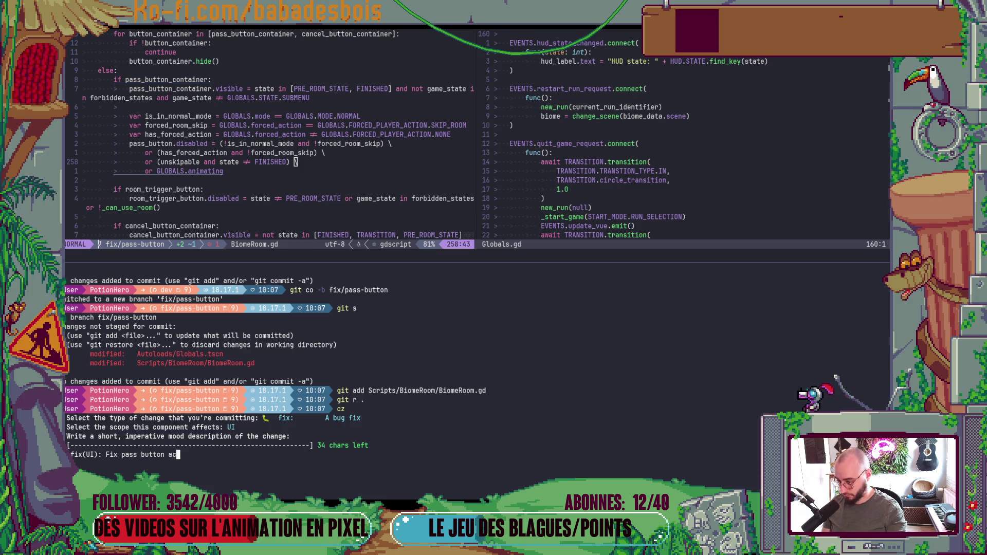
{"action": "type", "text": "cessible du"}
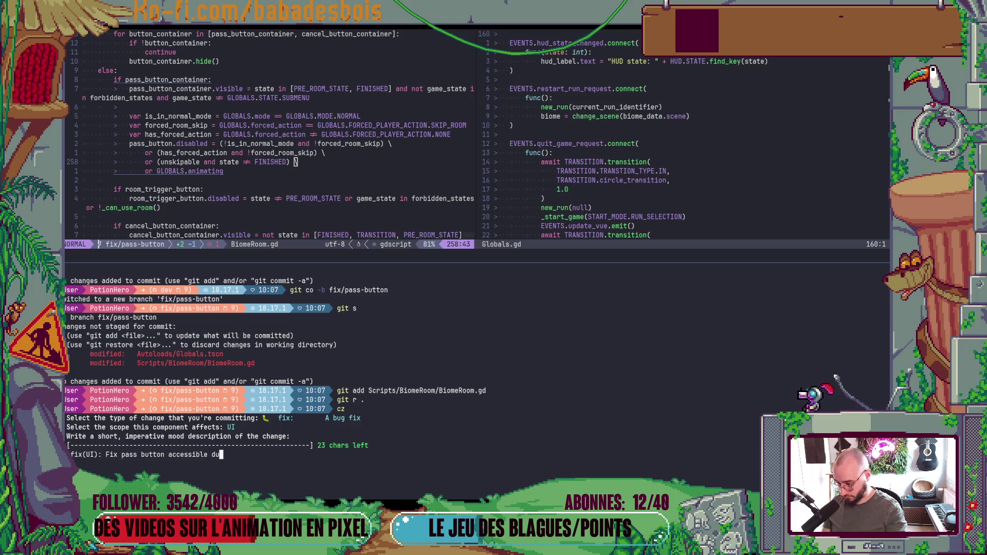
{"action": "type", "text": "ring animati"}
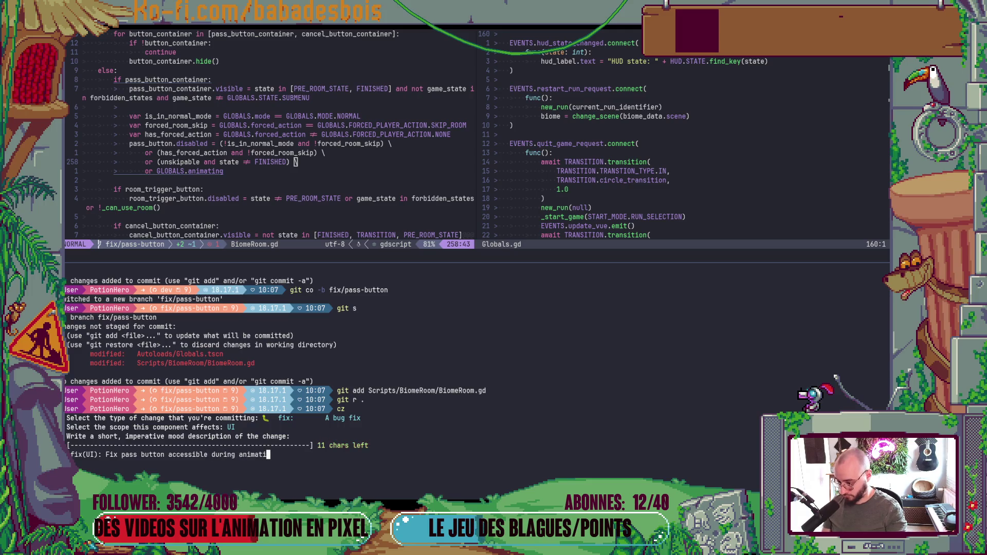
{"action": "type", "text": "ons"}
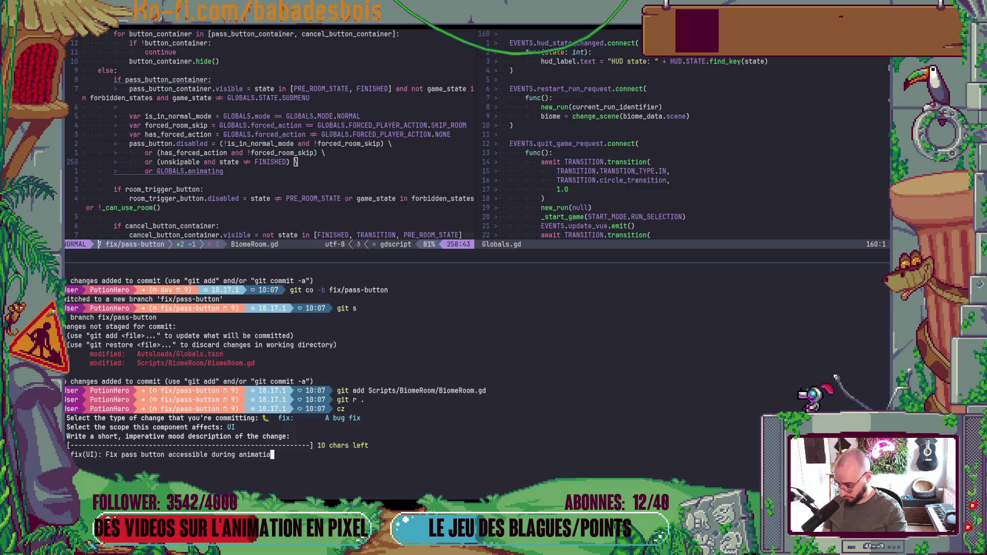
{"action": "key", "text": "Return"}
{"action": "key", "text": "Return"}
{"action": "type", "text": "git push"}
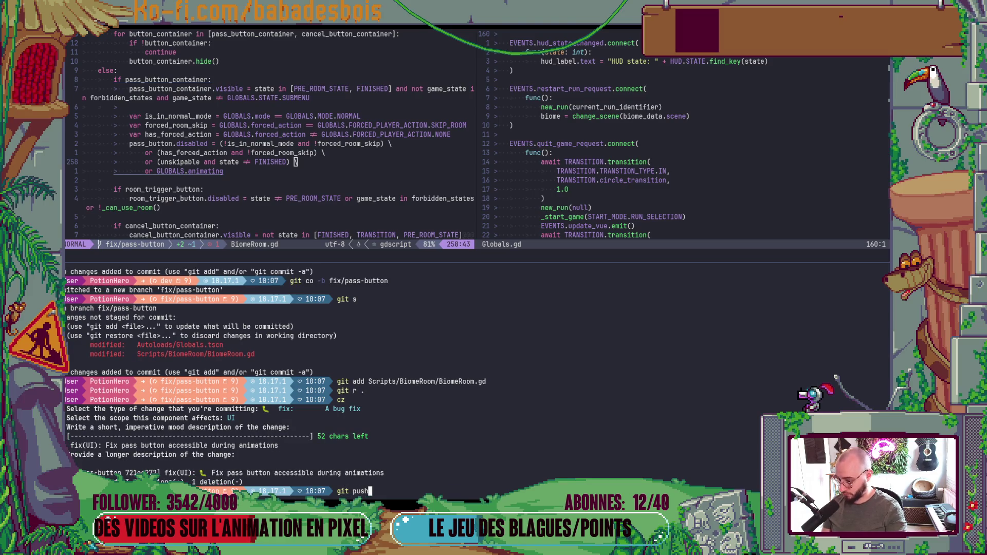
{"action": "key", "text": "Return"}
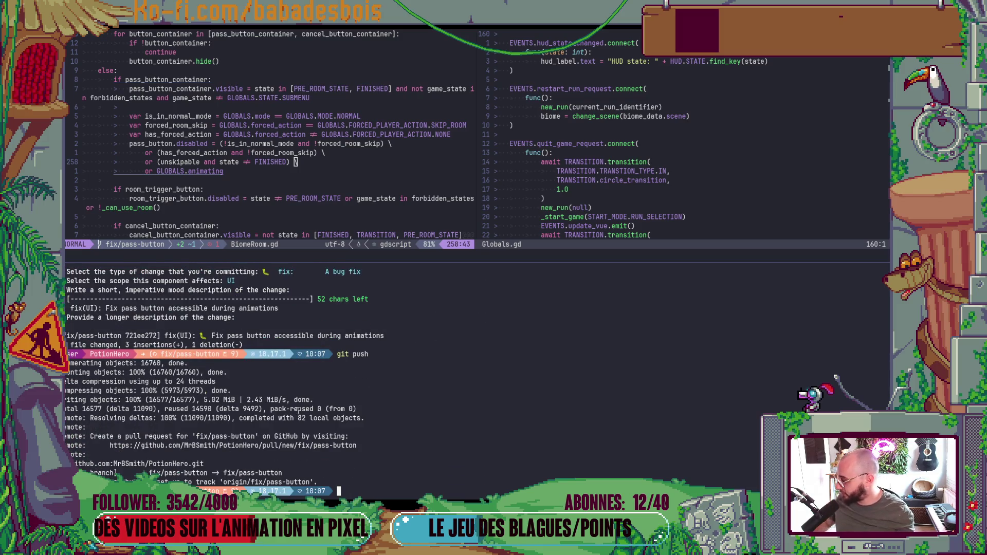
{"action": "left_click", "coordinate": [507, 489]}
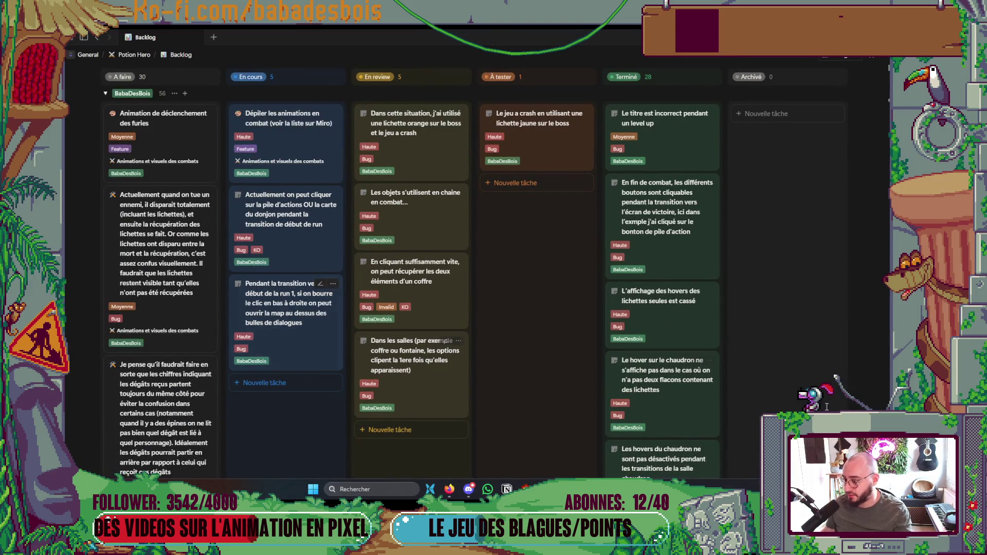
{"action": "mouse_move", "coordinate": [312, 338]}
{"action": "left_mouse_down"}
{"action": "mouse_move", "coordinate": [391, 396]}
{"action": "mouse_move", "coordinate": [401, 447]}
{"action": "left_mouse_up"}
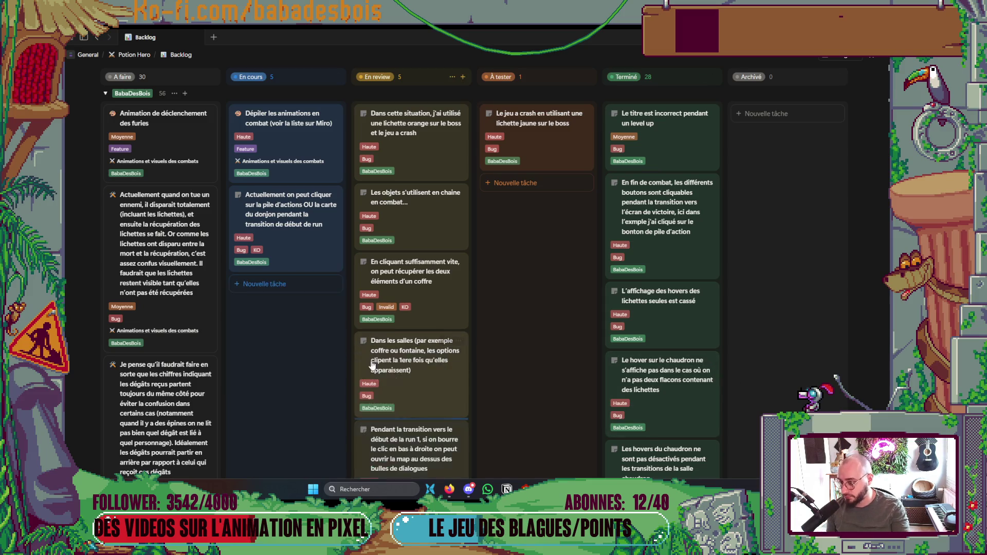
{"action": "mouse_move", "coordinate": [293, 246]}
{"action": "left_mouse_down"}
{"action": "mouse_move", "coordinate": [438, 312]}
{"action": "mouse_move", "coordinate": [424, 411]}
{"action": "left_mouse_up"}
{"action": "scroll", "coordinate": [326, 359], "scroll_direction": "up", "scroll_amount": 5}
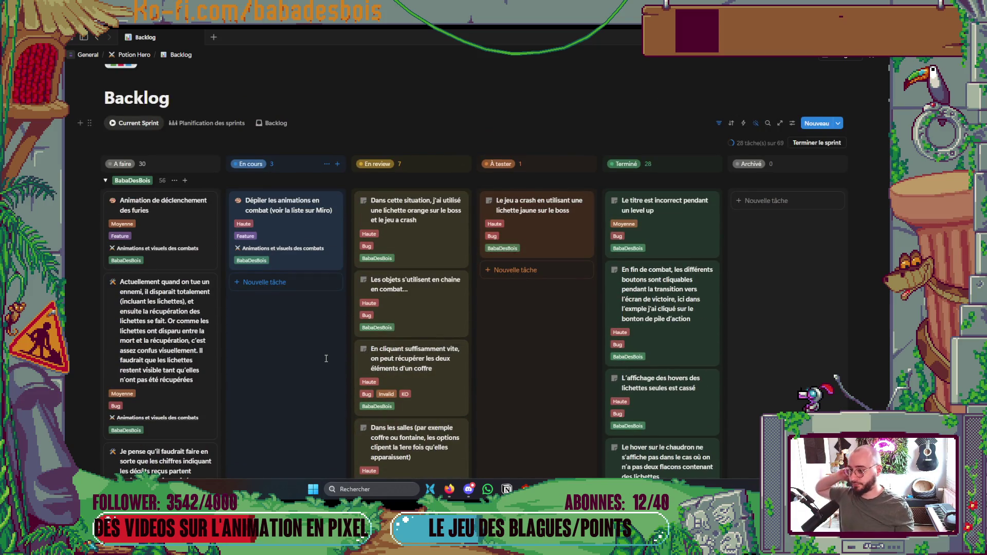
{"action": "scroll", "coordinate": [421, 319], "scroll_direction": "down", "scroll_amount": 5}
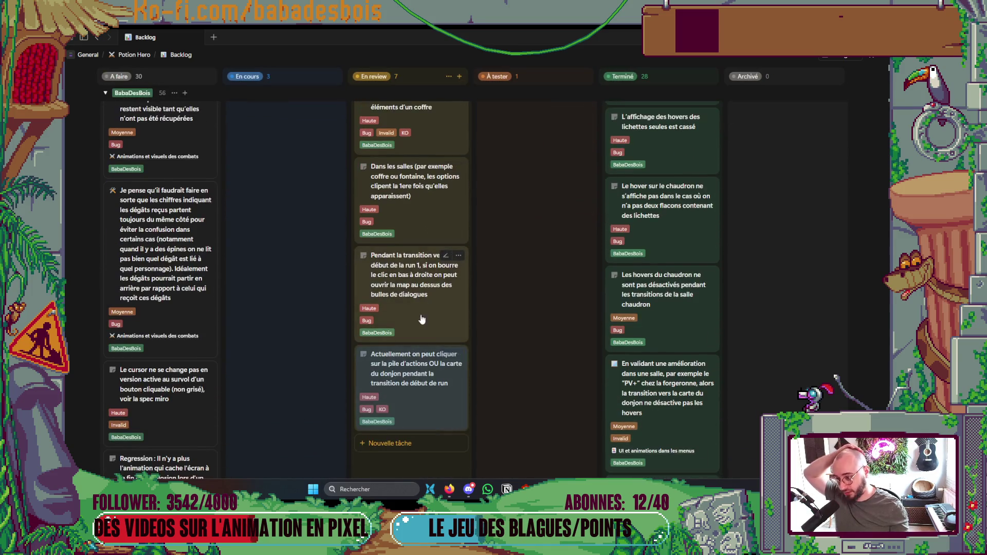
{"action": "scroll", "coordinate": [422, 320], "scroll_direction": "up", "scroll_amount": 5}
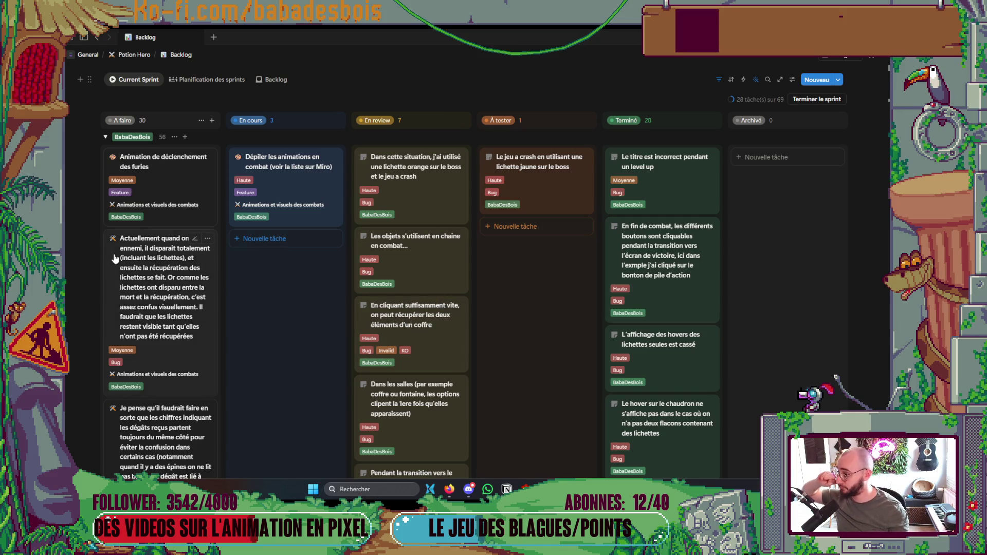
{"action": "scroll", "coordinate": [128, 221], "scroll_direction": "down", "scroll_amount": 10}
{"action": "scroll", "coordinate": [128, 221], "scroll_direction": "down", "scroll_amount": 15}
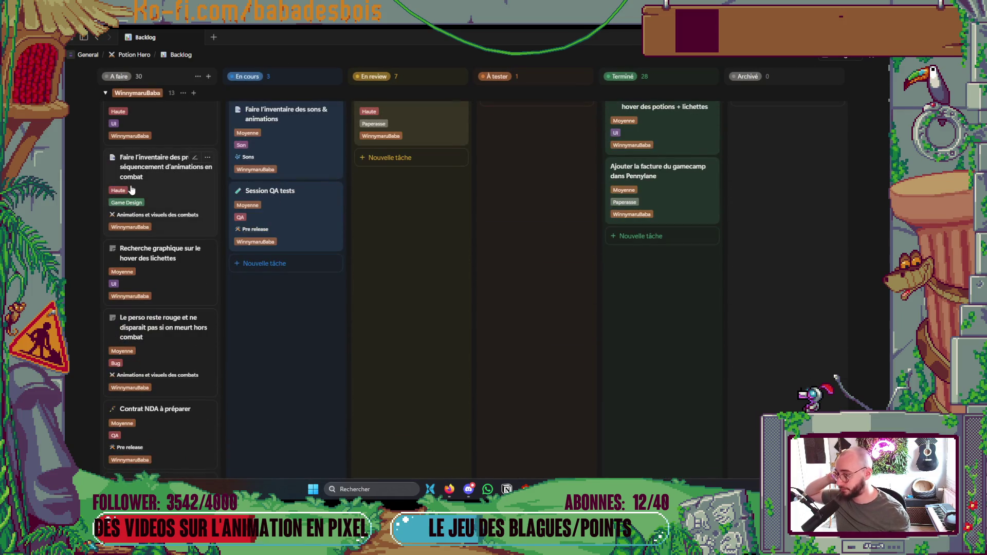
{"action": "scroll", "coordinate": [131, 190], "scroll_direction": "up", "scroll_amount": 10}
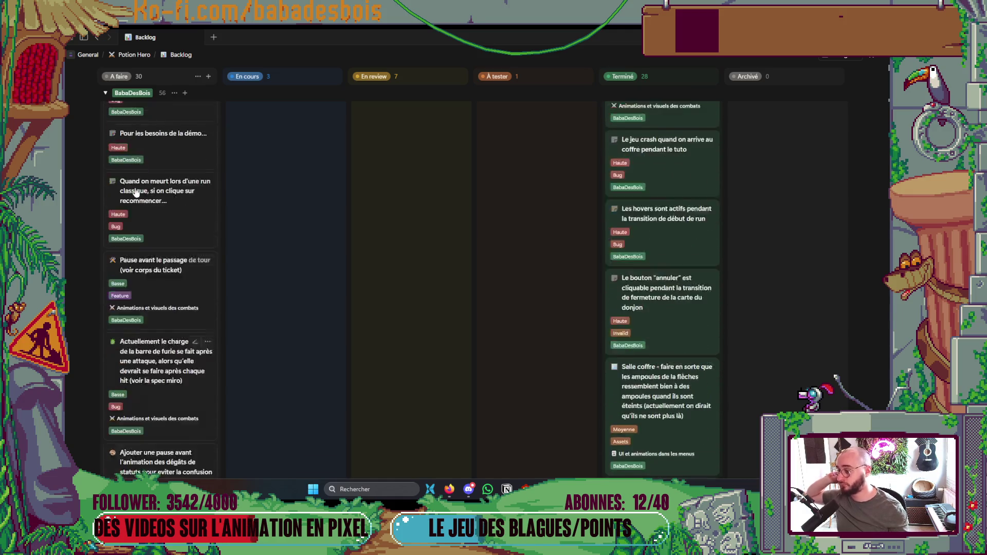
{"action": "scroll", "coordinate": [142, 190], "scroll_direction": "up", "scroll_amount": 10}
{"action": "key", "text": "alt+Tab"}
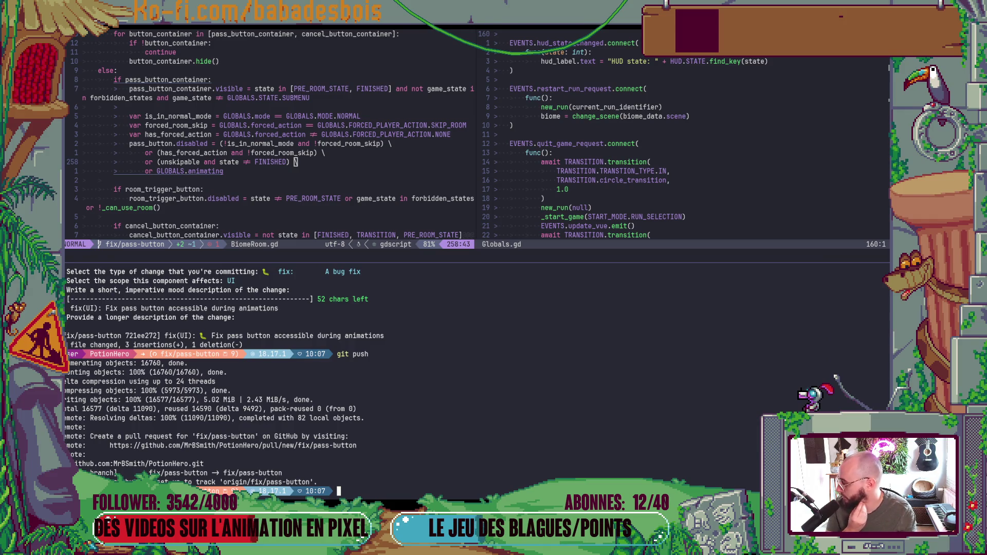
- Start a new pull request from the fix/pass-button branch into dev on GitHub
{"action": "key", "text": "alt+Tab"}
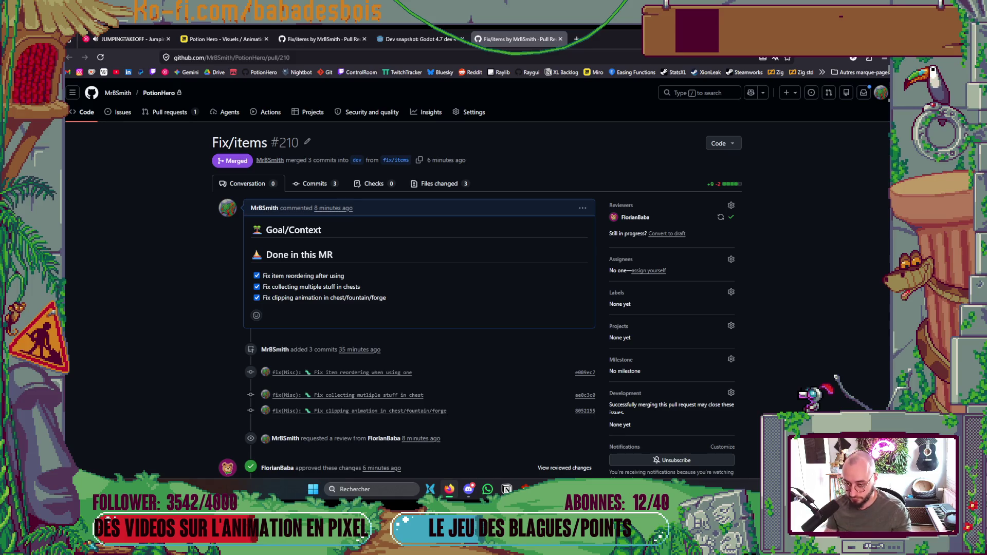
{"action": "key", "text": "alt+Tab"}
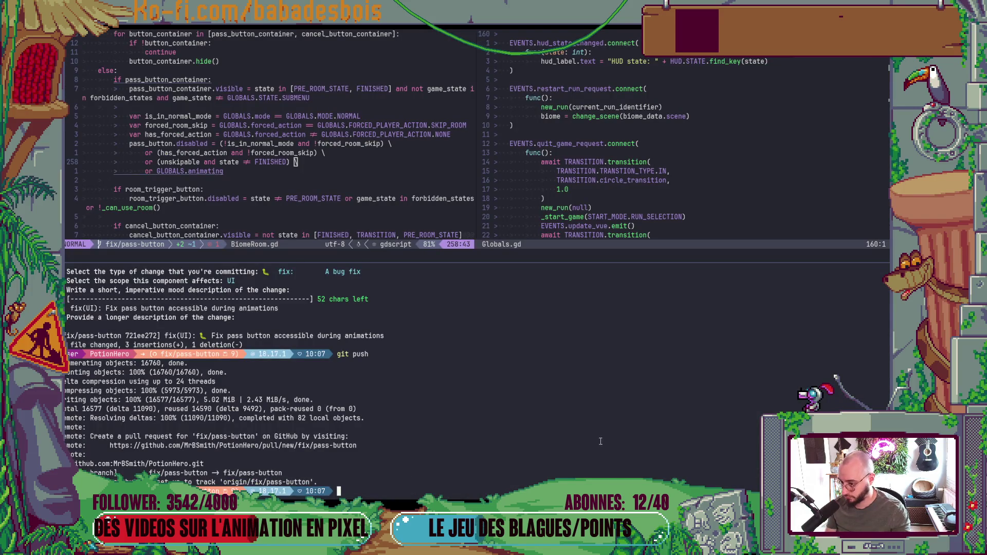
{"action": "key", "text": "alt+Tab"}
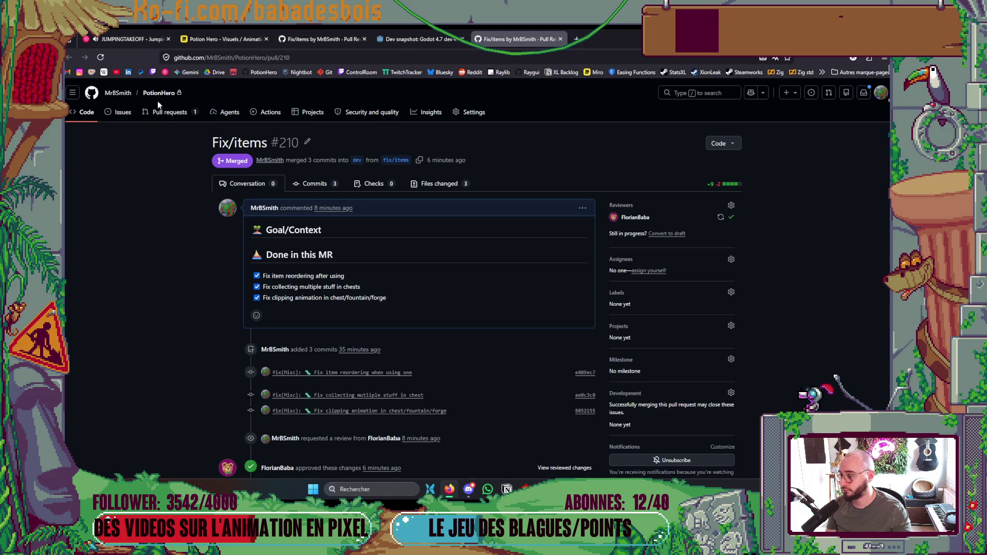
{"action": "left_click", "coordinate": [167, 112]}
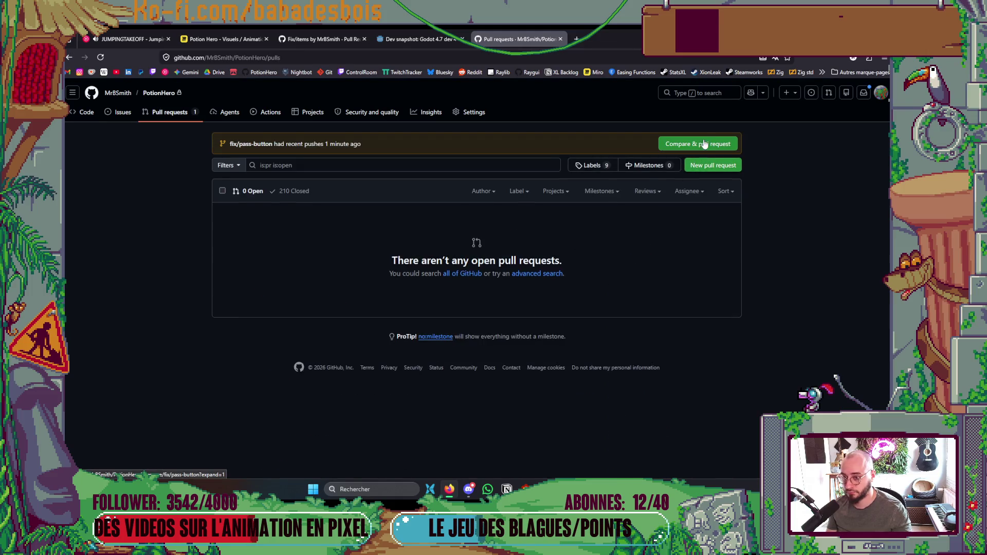
{"action": "left_click", "coordinate": [705, 144]}
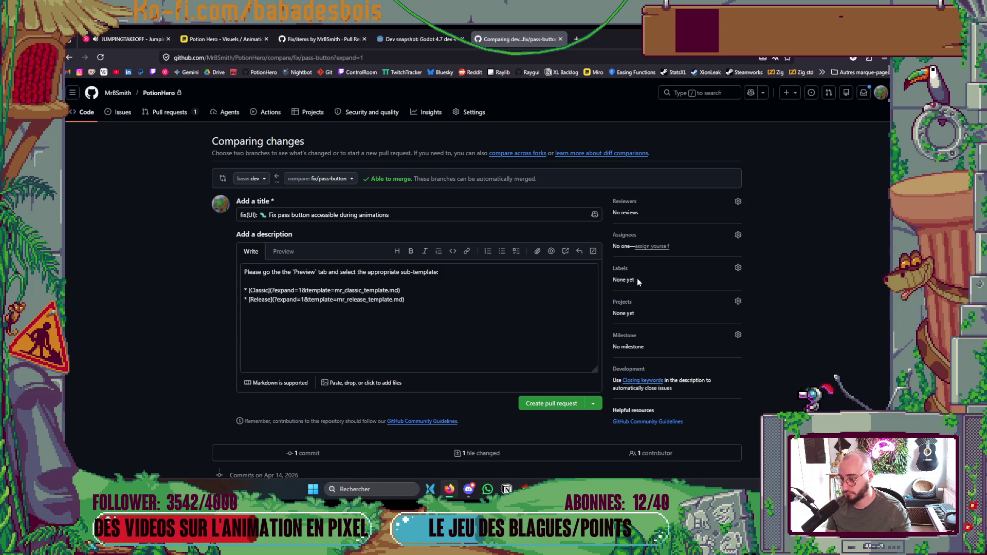
- Request a review from the teammate and preview the description to load the Classic template
{"action": "left_click", "coordinate": [668, 202]}
{"action": "left_click", "coordinate": [669, 258]}
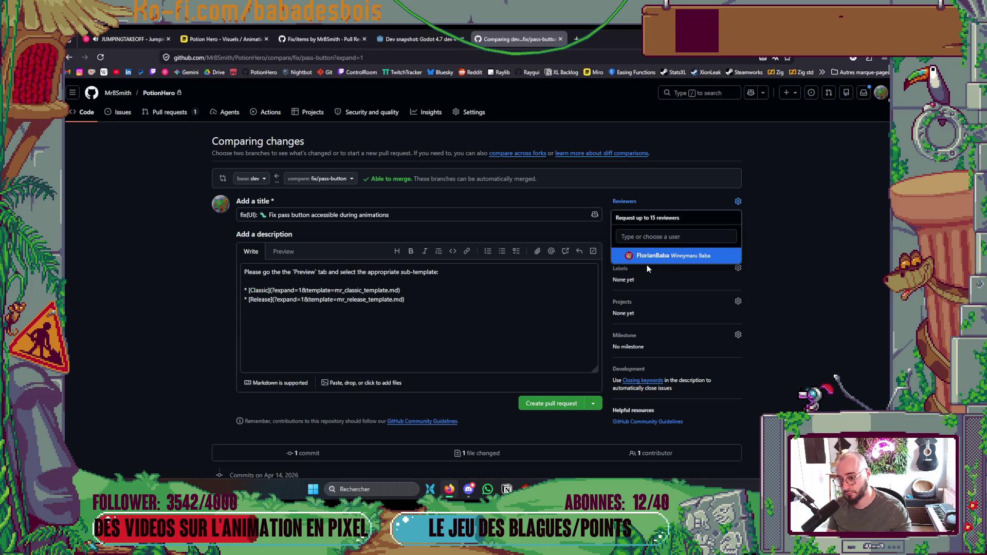
{"action": "left_click", "coordinate": [367, 416]}
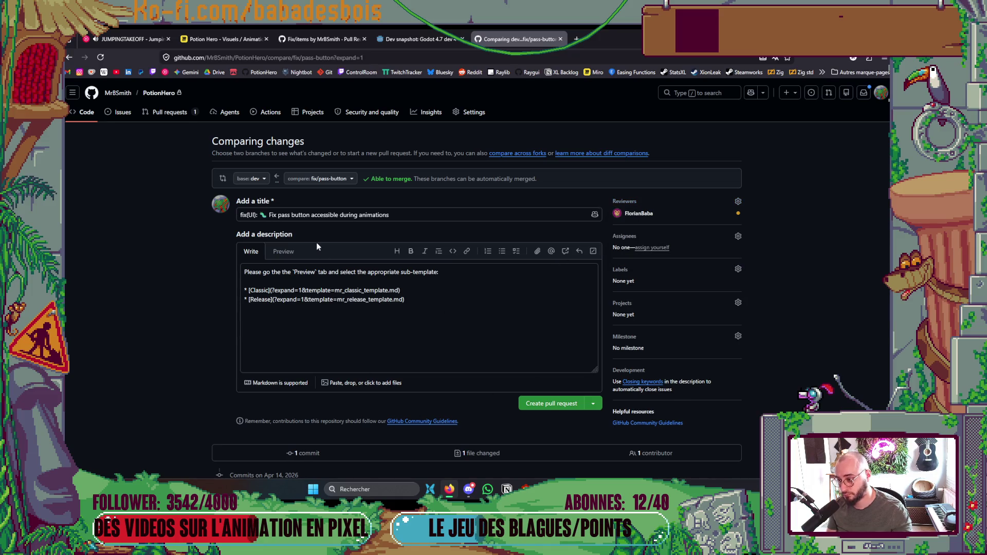
{"action": "left_click", "coordinate": [284, 251]}
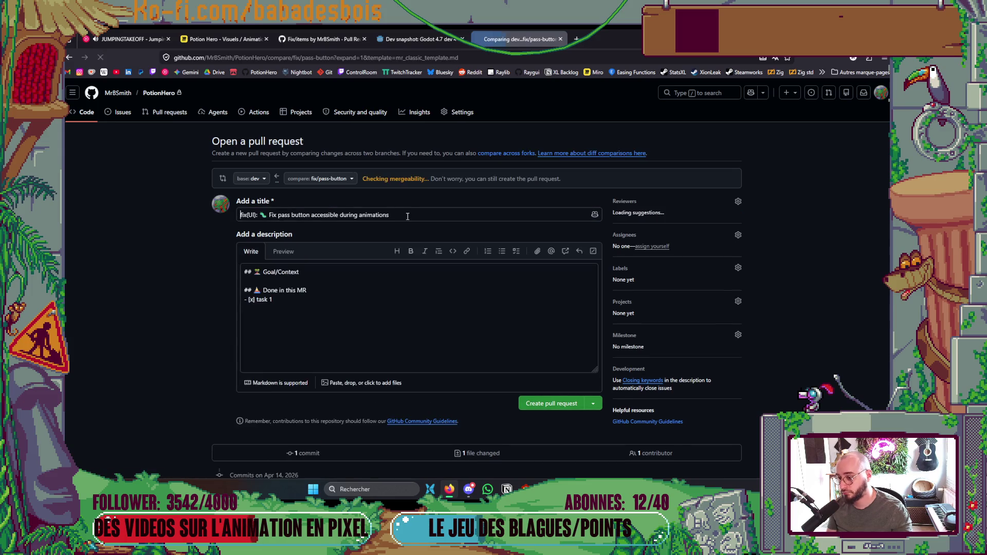
- Paste the PR title into the task line and add '(At the start of the first run for example)'
{"action": "left_click_drag", "start_coordinate": [390, 215], "coordinate": [269, 215]}
{"action": "key", "text": "ctrl+c"}
{"action": "left_click", "coordinate": [283, 302]}
{"action": "key", "text": "BackSpace"}
{"action": "key", "text": "BackSpace"}
{"action": "key", "text": "BackSpace"}
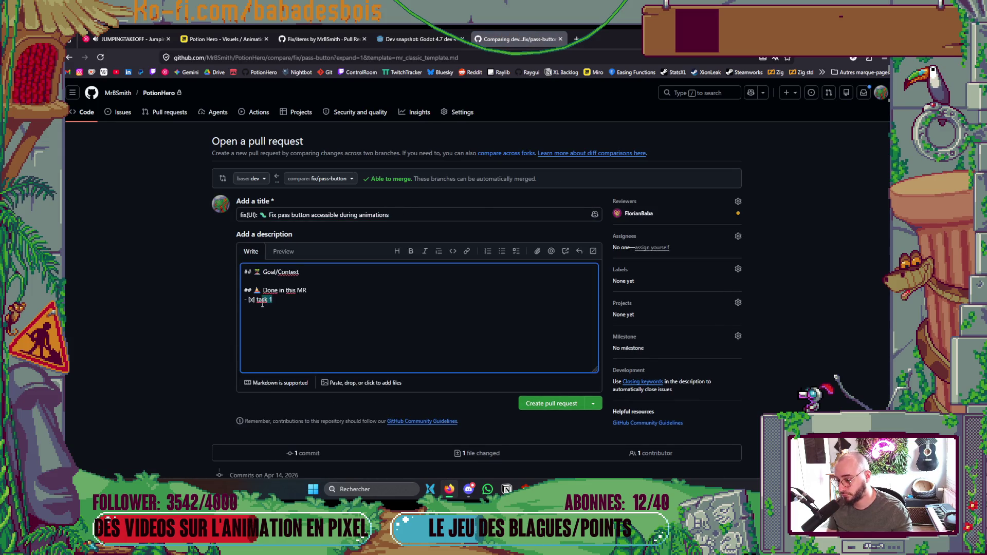
{"action": "key", "text": "ctrl+v"}
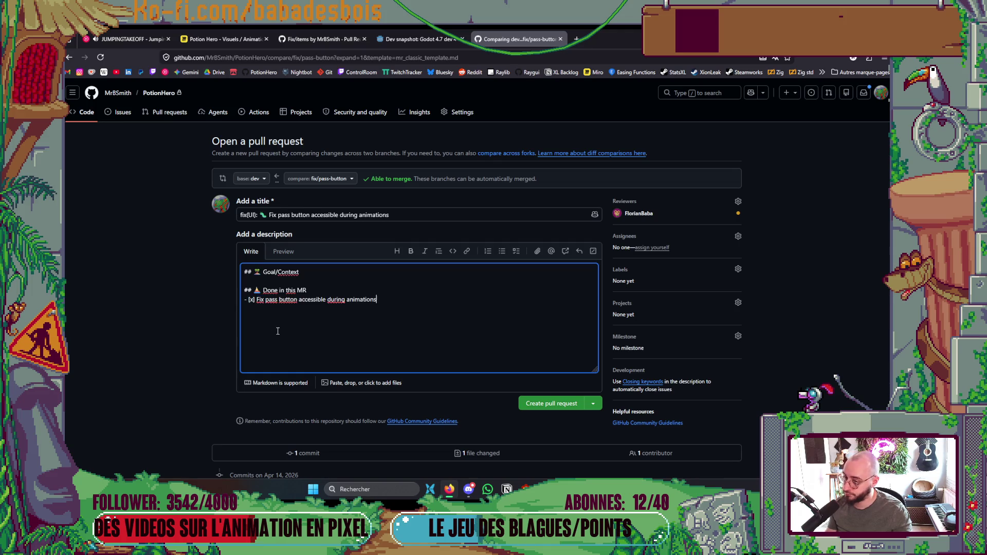
{"action": "scroll", "coordinate": [278, 331], "scroll_direction": "down", "scroll_amount": 3}
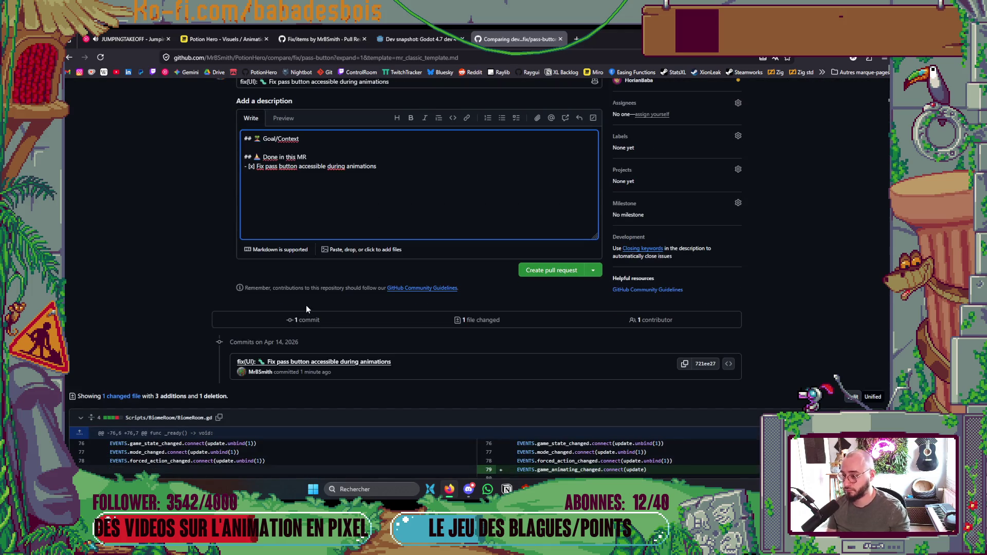
{"action": "type", "text": "()"}
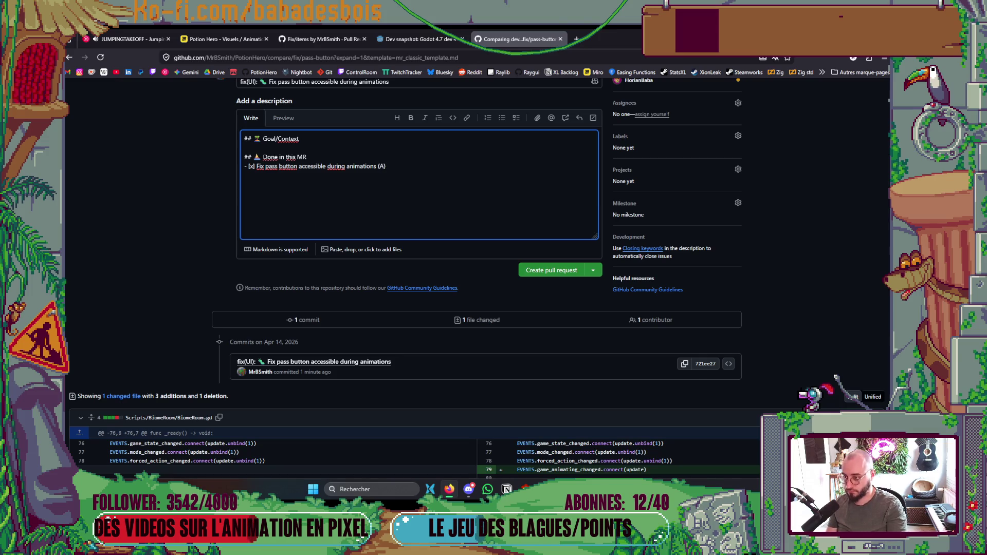
{"action": "type", "text": "he s"}
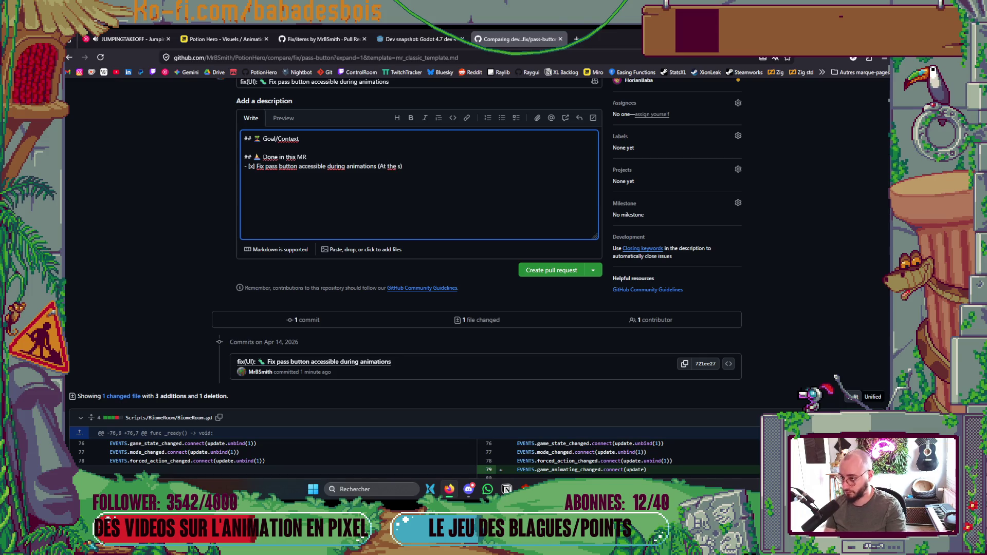
{"action": "key", "text": "BackSpace"}
{"action": "key", "text": "BackSpace"}
{"action": "type", "text": "tart of the firs"}
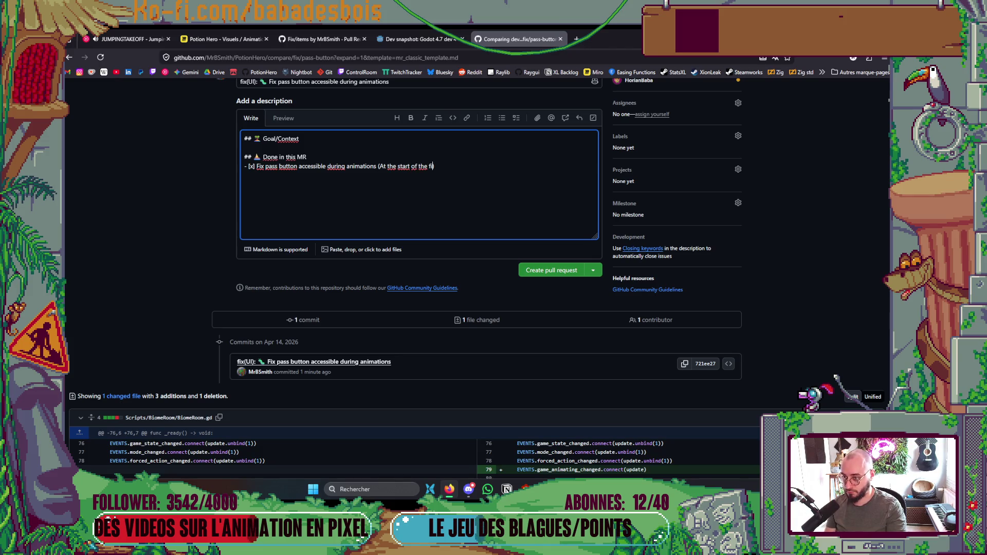
{"action": "type", "text": "t run for ex"}
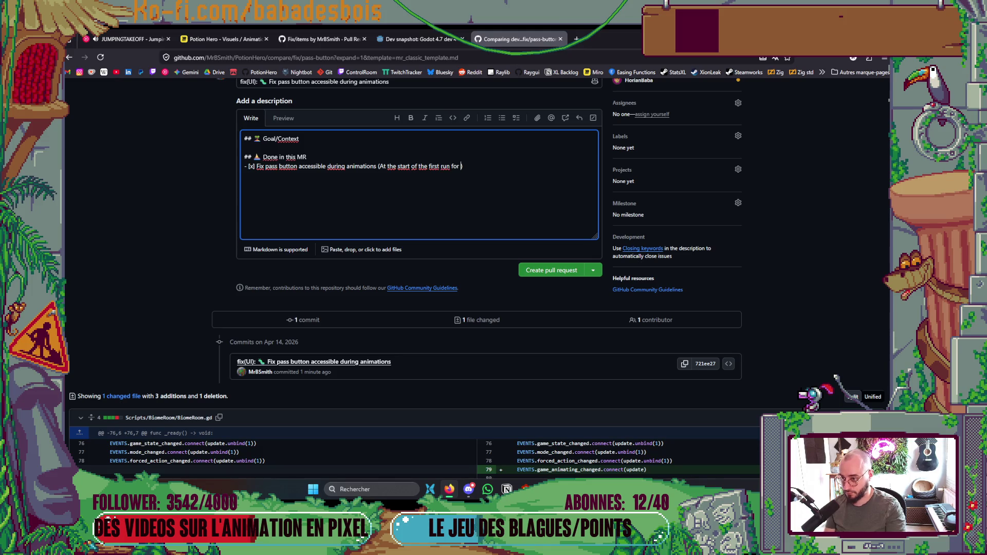
{"action": "type", "text": "em"}
{"action": "key", "text": "BackSpace"}
{"action": "key", "text": "BackSpace"}
{"action": "type", "text": "ample"}
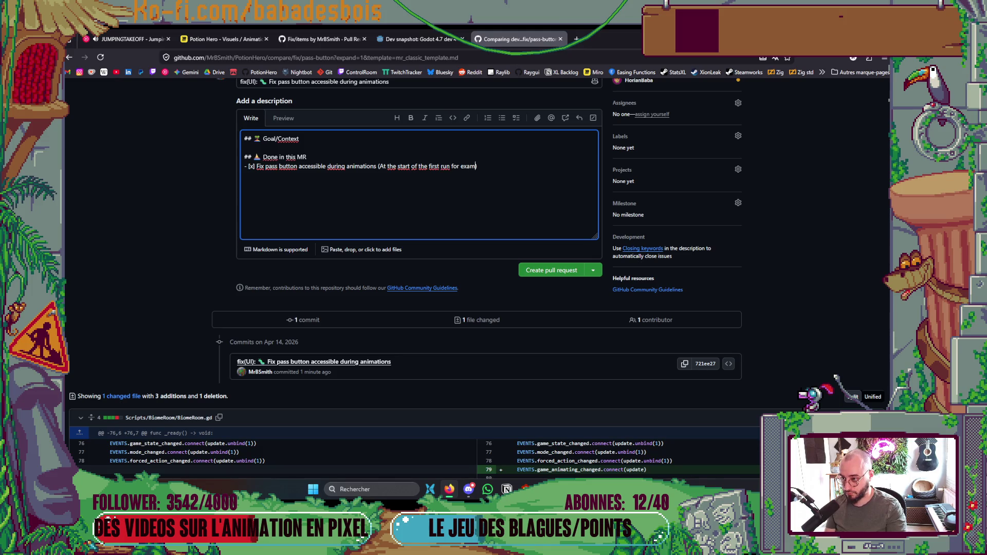
- Submit pull request #211, then bring up the Discord window
{"action": "key", "text": "ctrl+Return"}
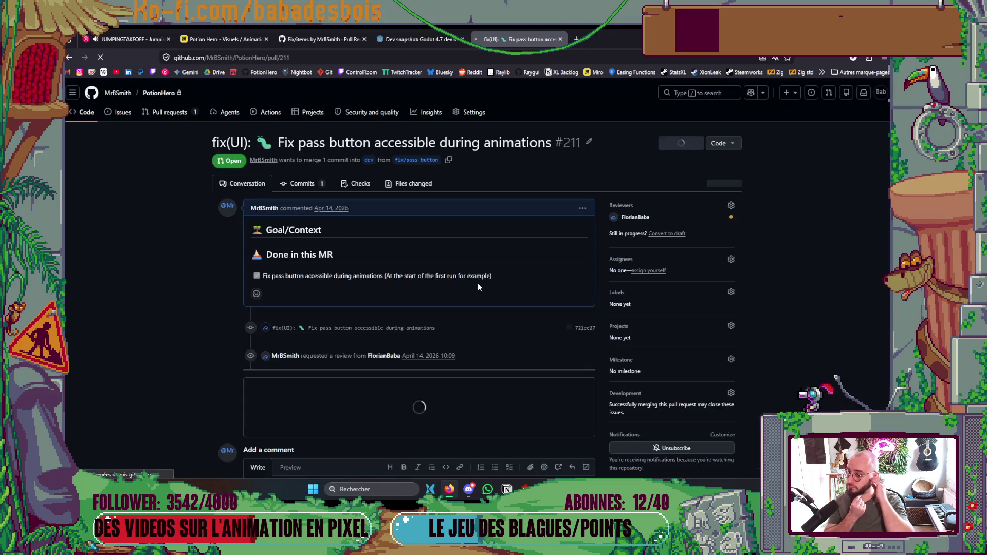
{"action": "left_click", "coordinate": [315, 57]}
{"action": "left_click", "coordinate": [126, 313]}
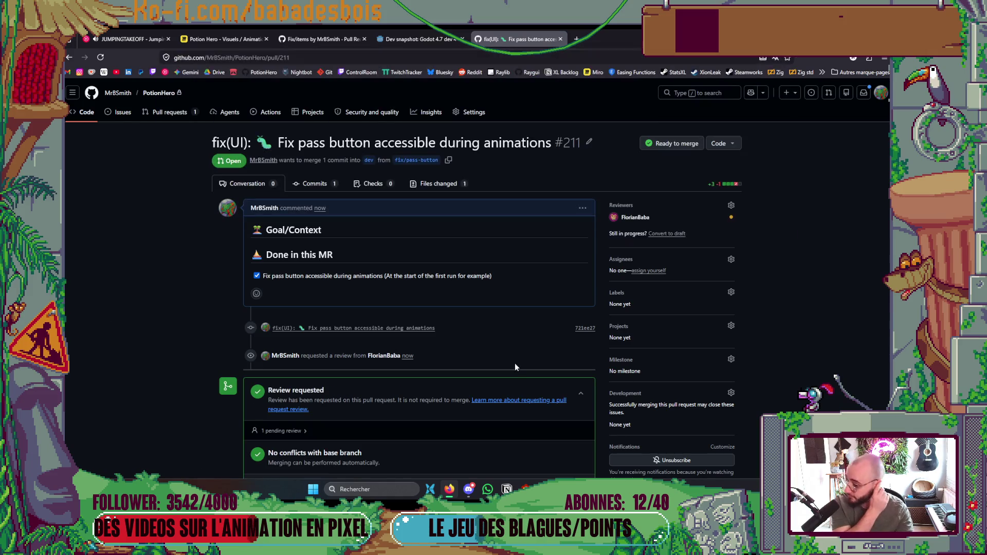
{"action": "left_click", "coordinate": [469, 489]}
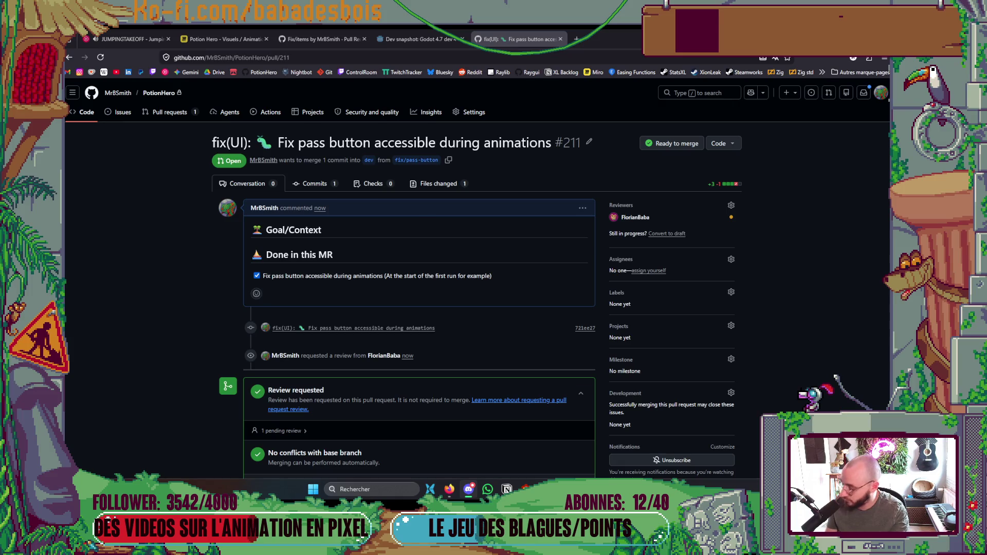
{"action": "key", "text": "alt+Tab"}
{"action": "key", "text": "alt+Tab"}
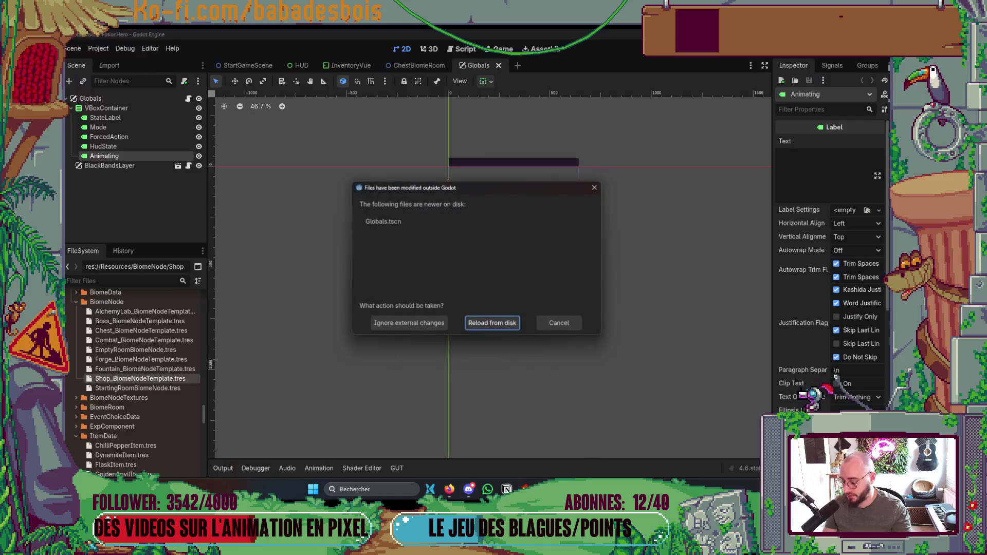
- Reload the externally changed scene and test-run the game through hero and adventure selection
{"action": "left_click", "coordinate": [471, 323]}
{"action": "key", "text": "F5"}
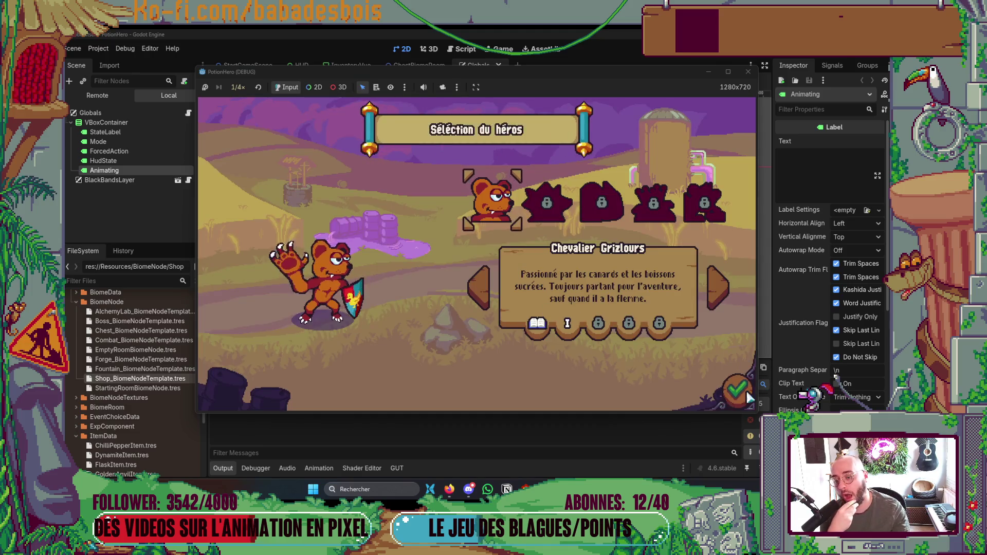
{"action": "left_click", "coordinate": [738, 390]}
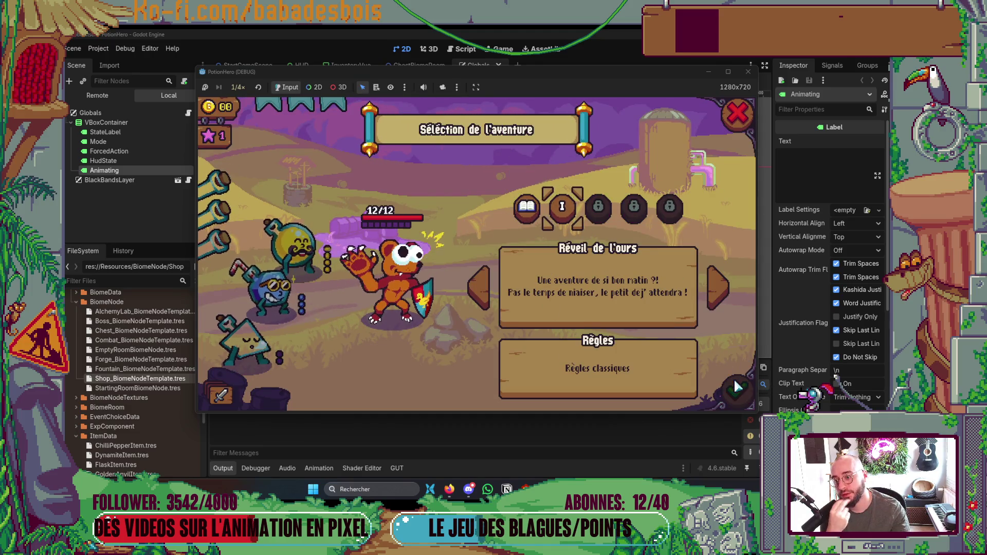
{"action": "left_click", "coordinate": [737, 389]}
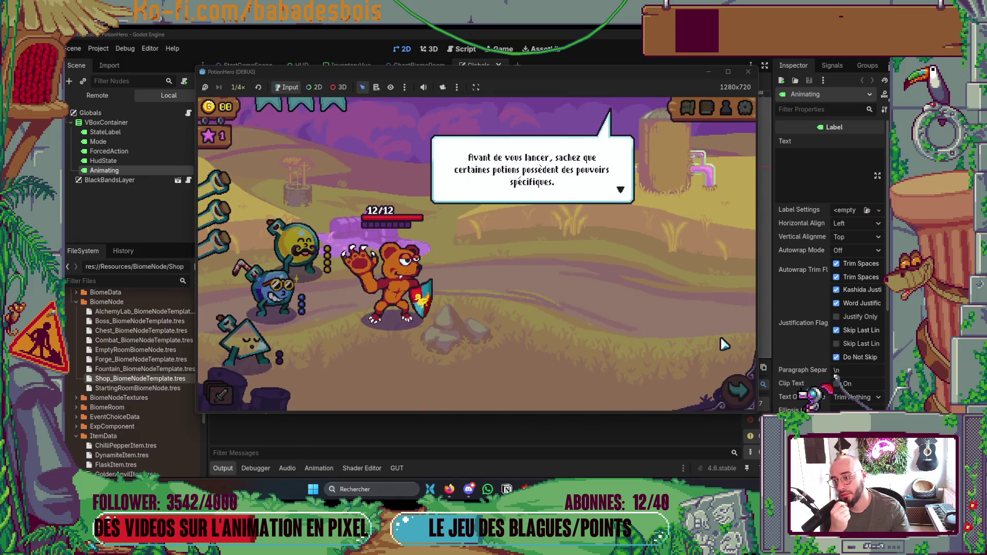
{"action": "left_click", "coordinate": [751, 73]}
- Relaunch the game, advance the tutorial dialogue, then close the test window
{"action": "key", "text": "F5"}
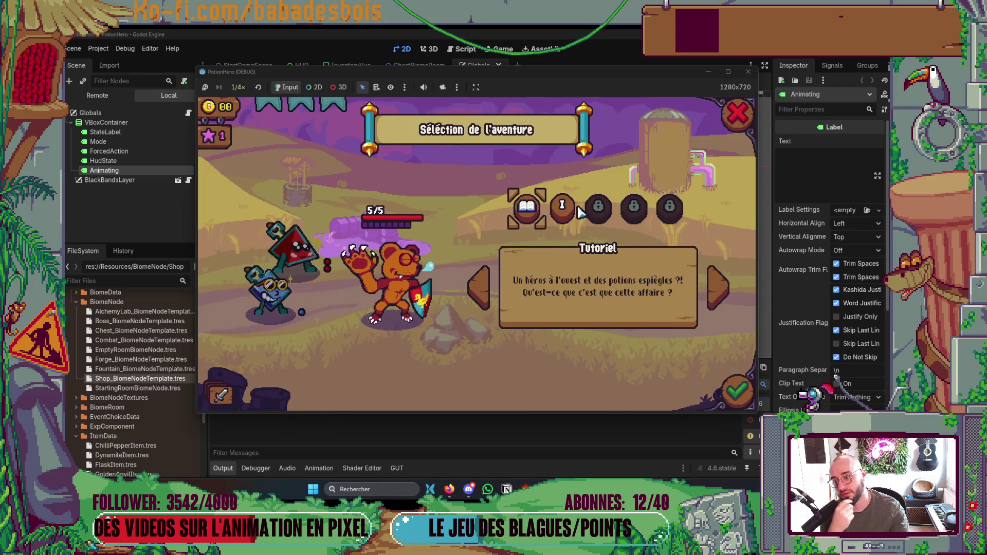
{"action": "left_click", "coordinate": [731, 390]}
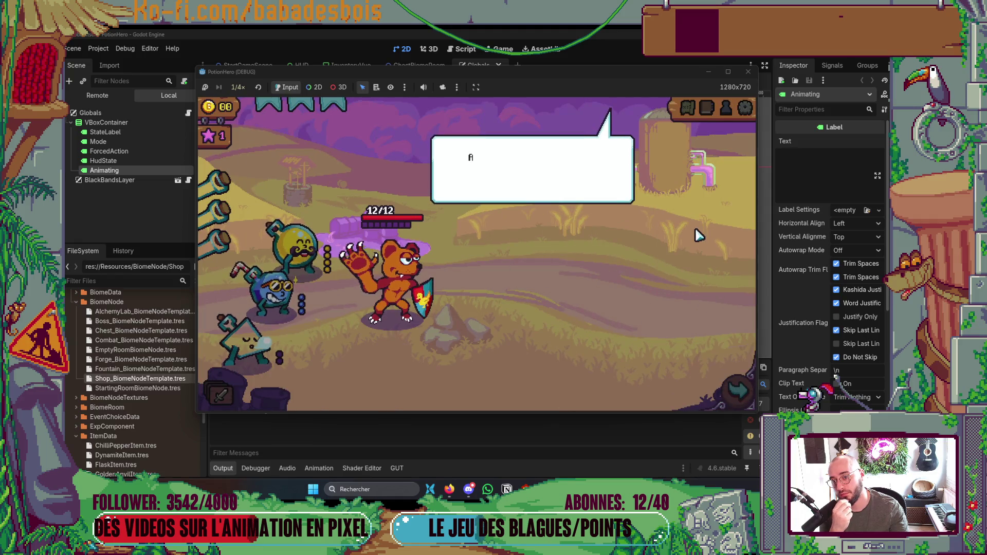
{"action": "left_click", "coordinate": [695, 231]}
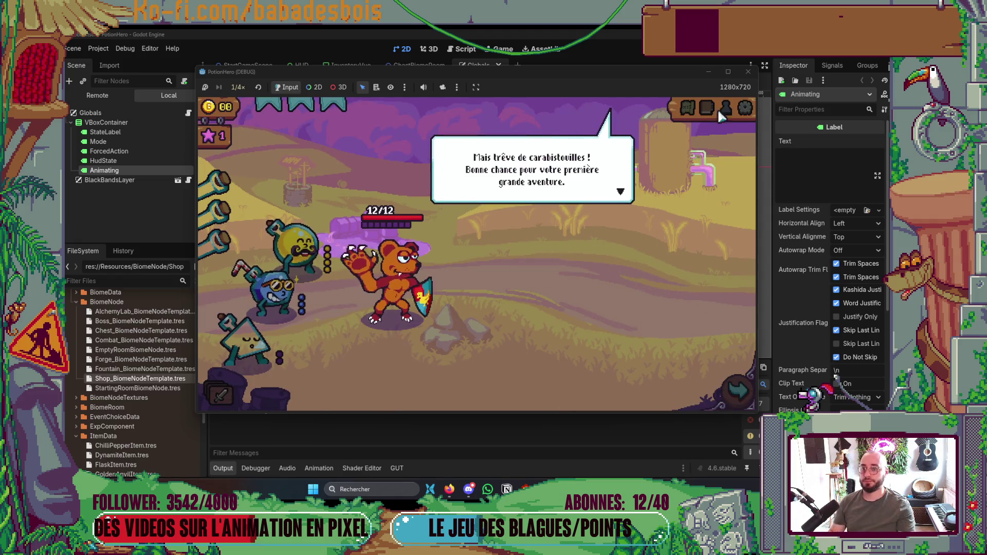
{"action": "left_click", "coordinate": [749, 72]}
{"action": "key", "text": "alt+Tab"}
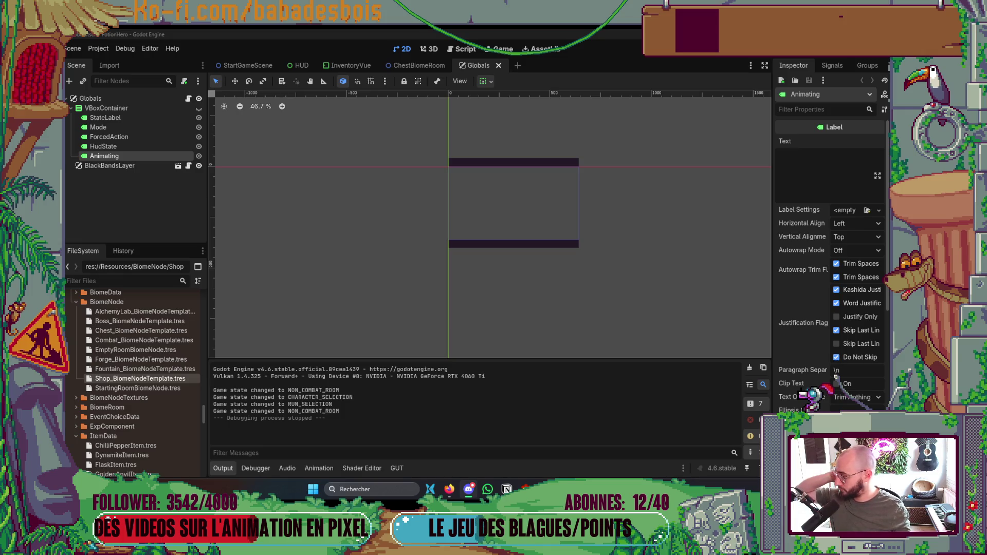
{"action": "key", "text": "alt+Tab"}
{"action": "key", "text": "alt+Tab"}
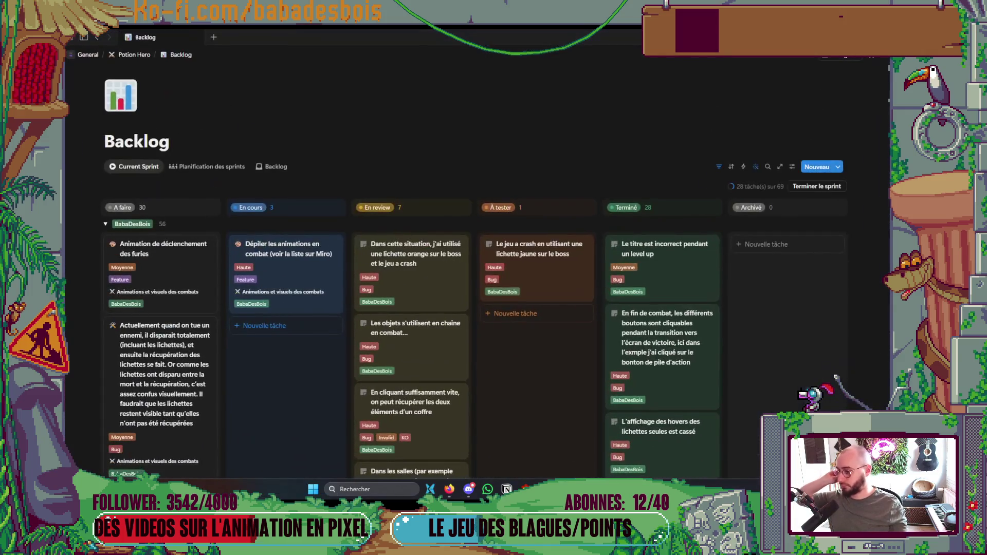
- Scroll through pull request #211 on GitHub to confirm it is merged and closed
{"action": "scroll", "coordinate": [314, 407], "scroll_direction": "down", "scroll_amount": 2}
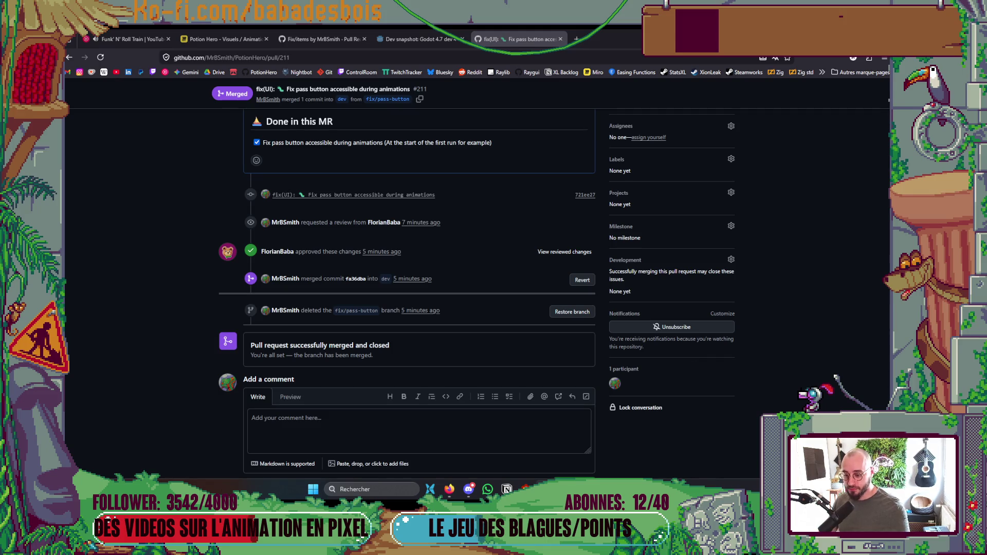
{"action": "key", "text": "alt+Tab"}
- Scroll up and down the Notion Backlog sprint columns to review the task statuses
{"action": "scroll", "coordinate": [388, 291], "scroll_direction": "up", "scroll_amount": 5}
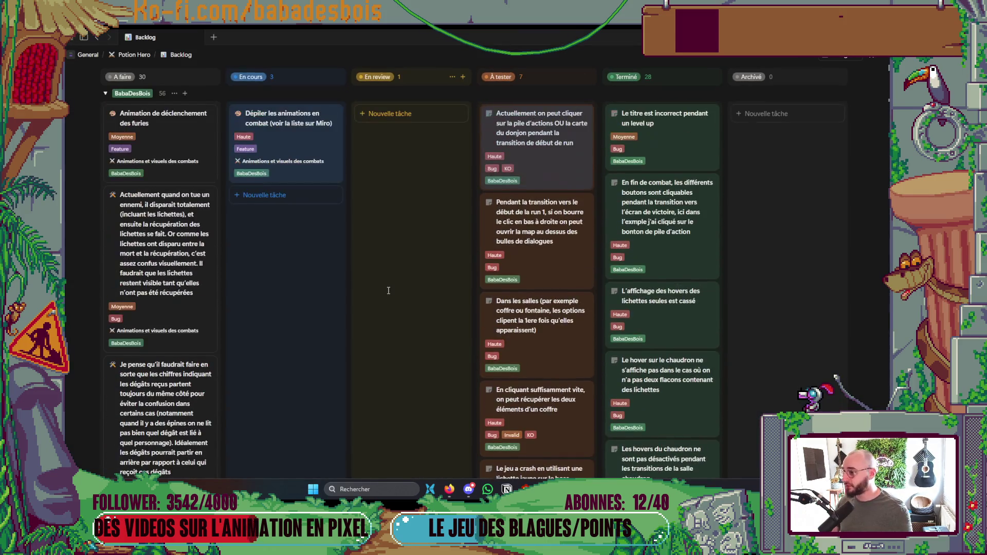
{"action": "scroll", "coordinate": [389, 288], "scroll_direction": "up", "scroll_amount": 2}
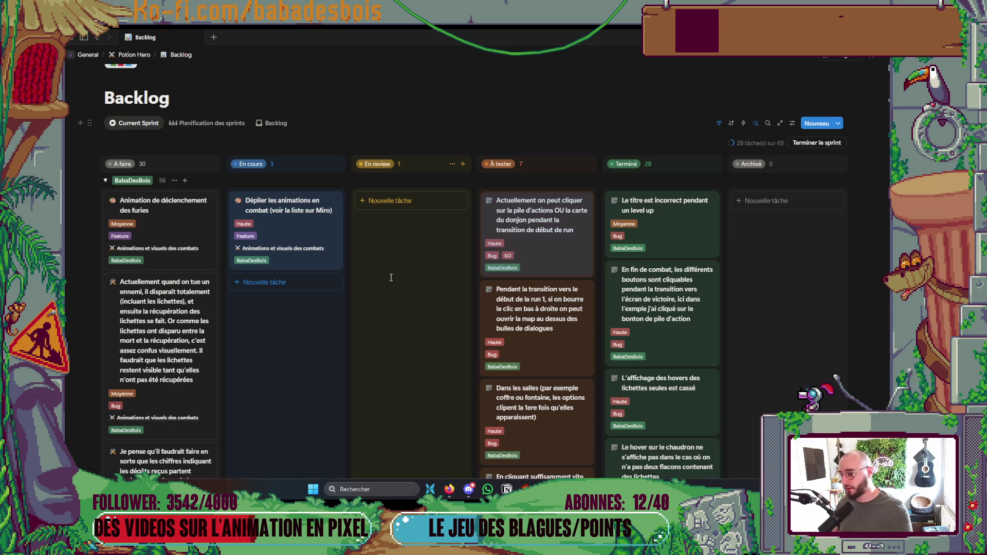
{"action": "scroll", "coordinate": [391, 278], "scroll_direction": "down", "scroll_amount": 5}
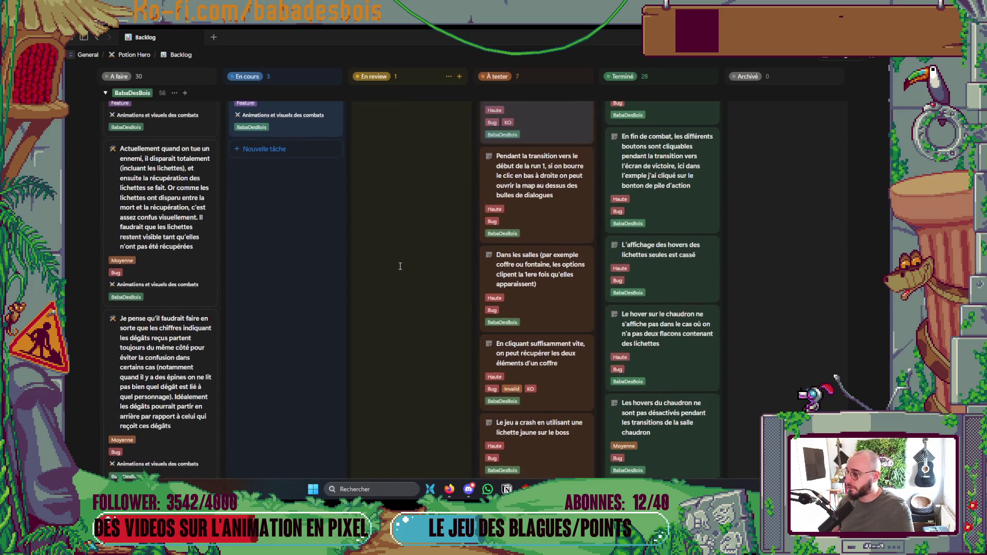
{"action": "scroll", "coordinate": [401, 265], "scroll_direction": "up", "scroll_amount": 3}
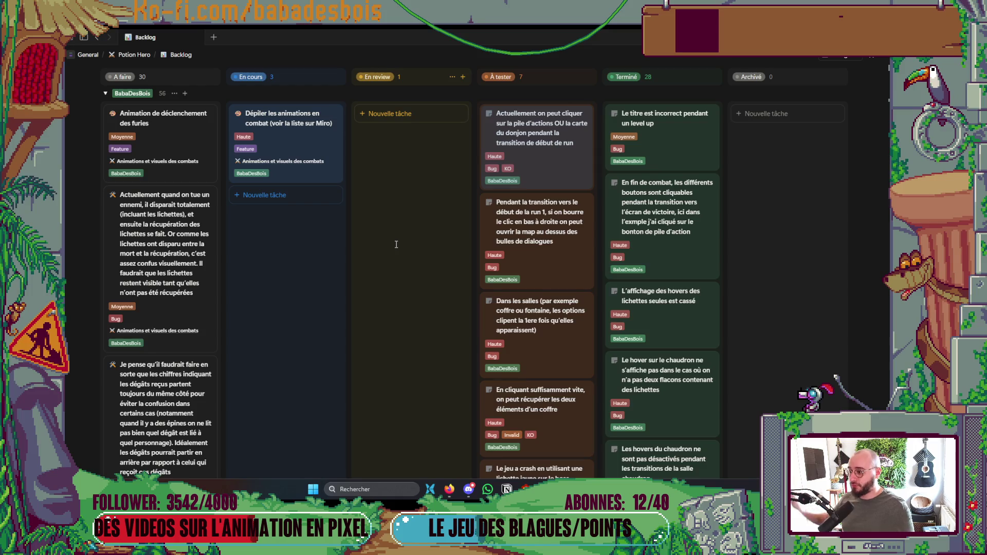
{"action": "scroll", "coordinate": [247, 232], "scroll_direction": "up", "scroll_amount": 3}
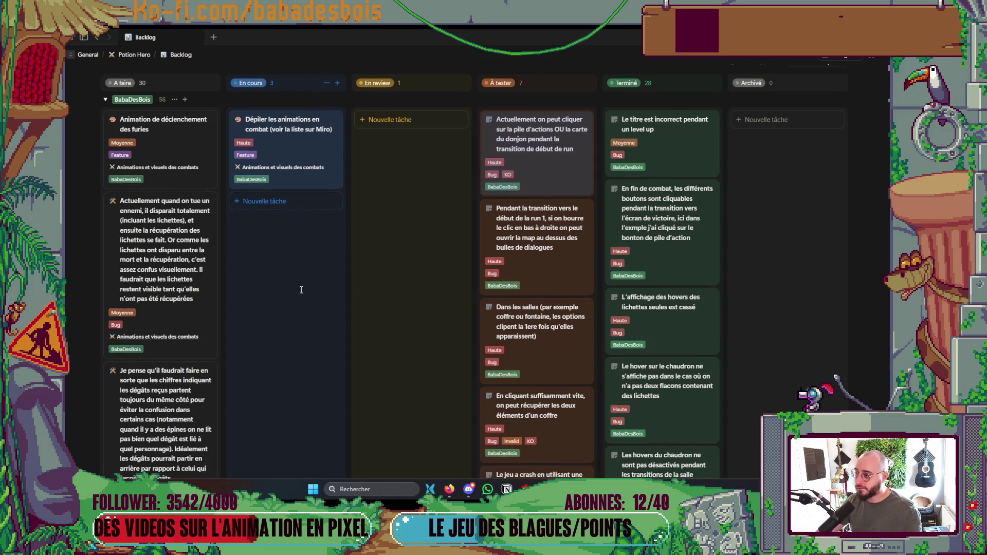
{"action": "scroll", "coordinate": [278, 353], "scroll_direction": "down", "scroll_amount": 3}
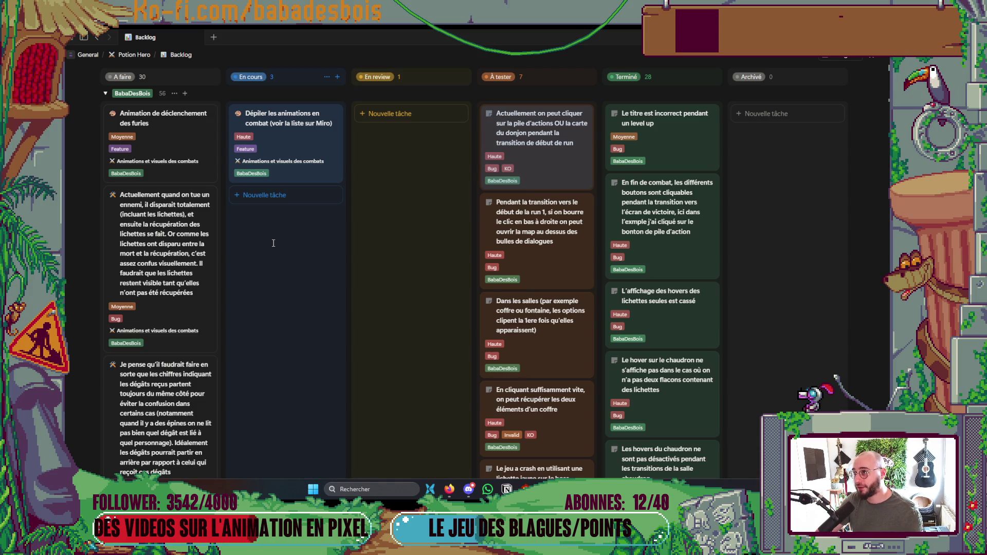
{"action": "scroll", "coordinate": [273, 243], "scroll_direction": "down", "scroll_amount": 1}
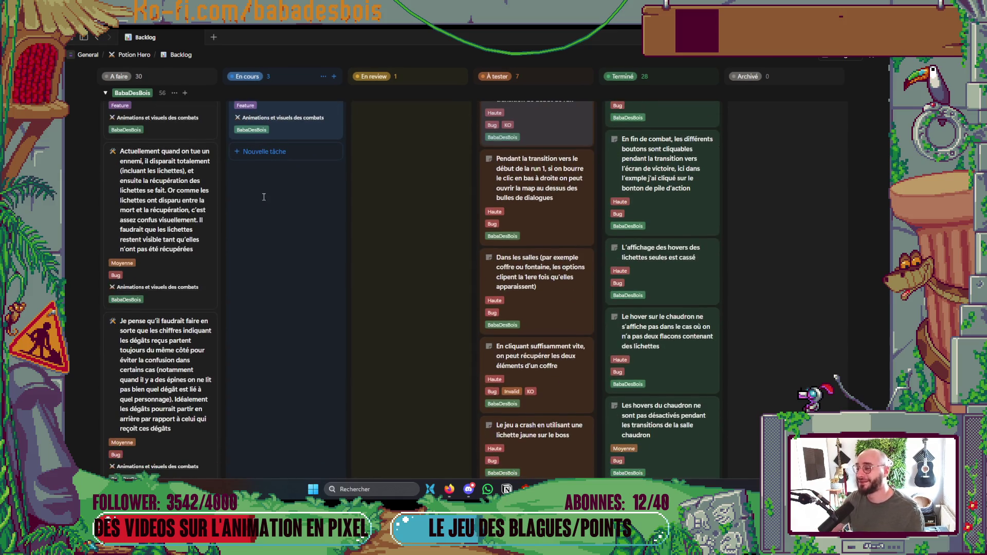
{"action": "scroll", "coordinate": [262, 221], "scroll_direction": "down", "scroll_amount": 3}
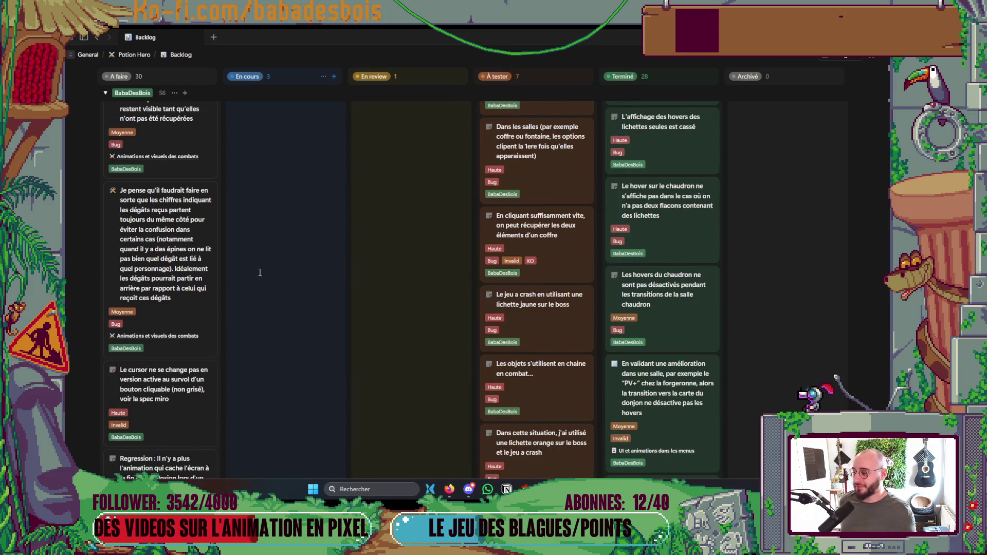
{"action": "scroll", "coordinate": [259, 273], "scroll_direction": "down", "scroll_amount": 2}
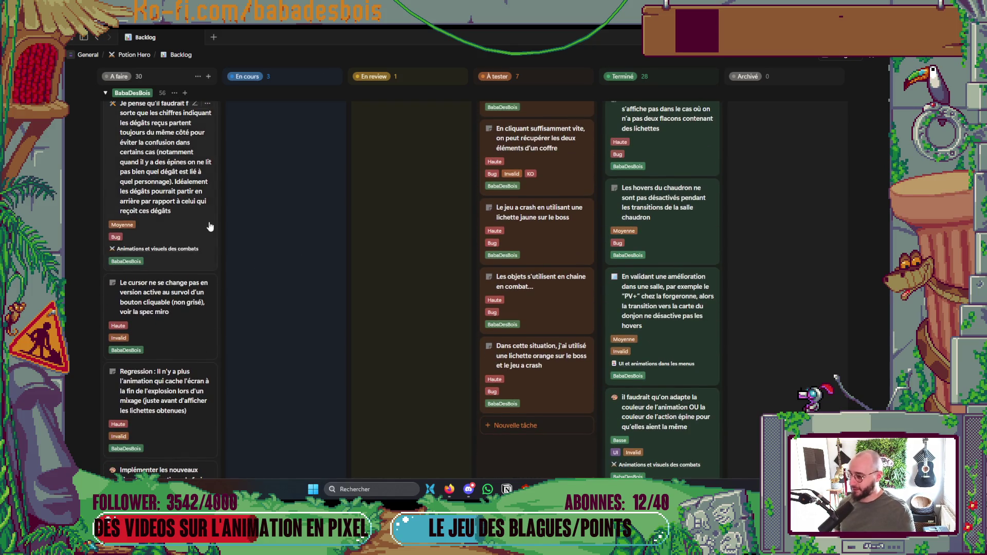
{"action": "scroll", "coordinate": [280, 273], "scroll_direction": "down", "scroll_amount": 3}
{"action": "scroll", "coordinate": [284, 270], "scroll_direction": "up", "scroll_amount": 10}
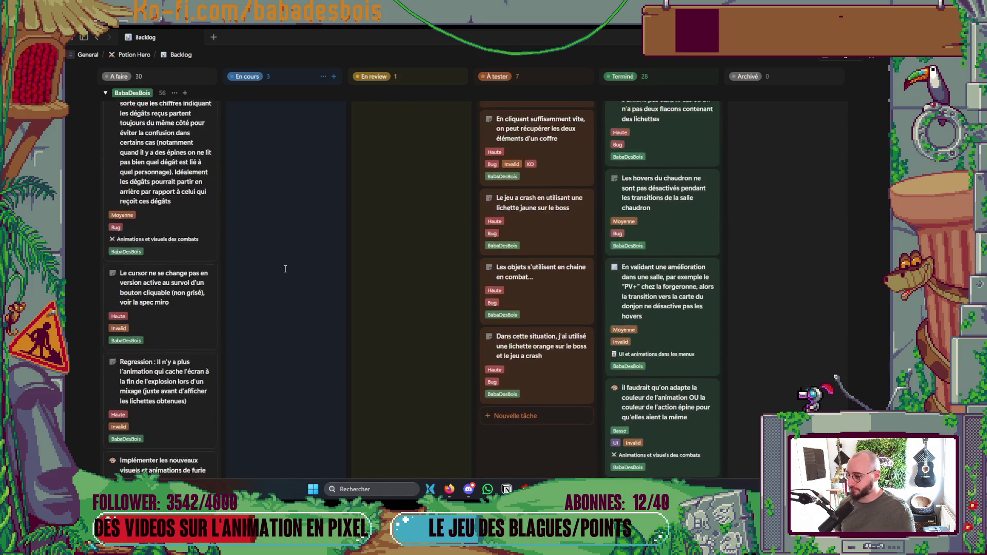
{"action": "key", "text": "alt+Tab"}
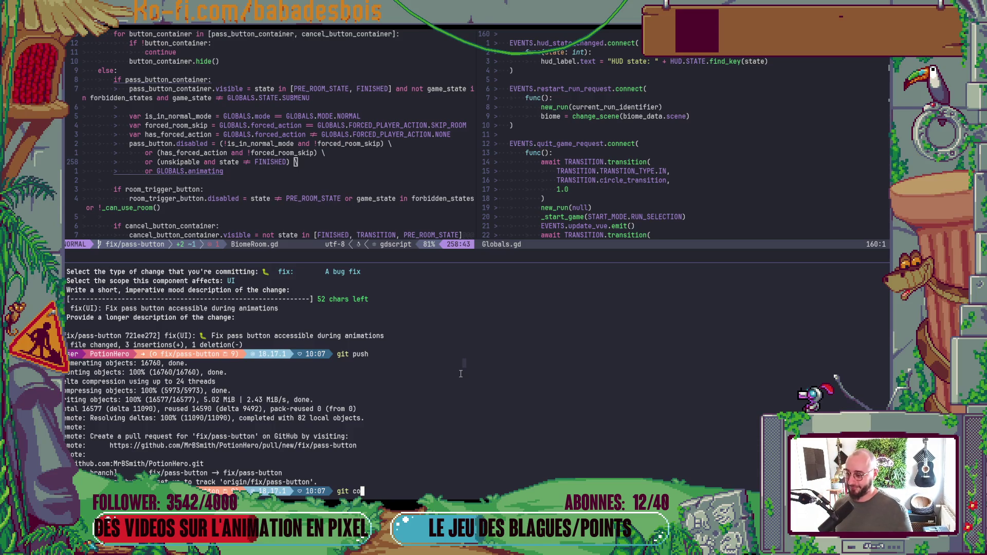
- List branches with git br, check out integr/combat-anims, and close the terminal split
{"action": "key", "text": "BackSpace"}
{"action": "key", "text": "BackSpace"}
{"action": "key", "text": "BackSpace"}
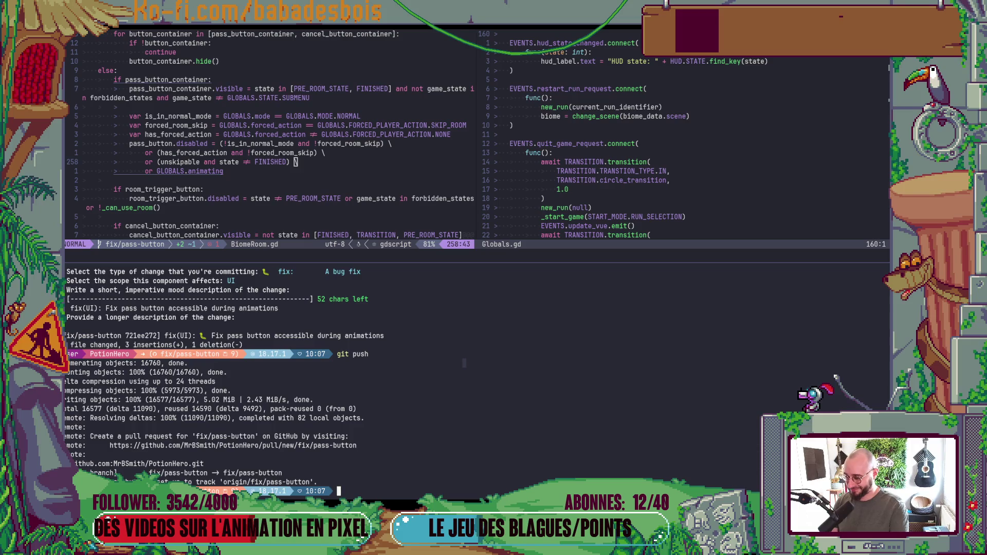
{"action": "type", "text": "git"}
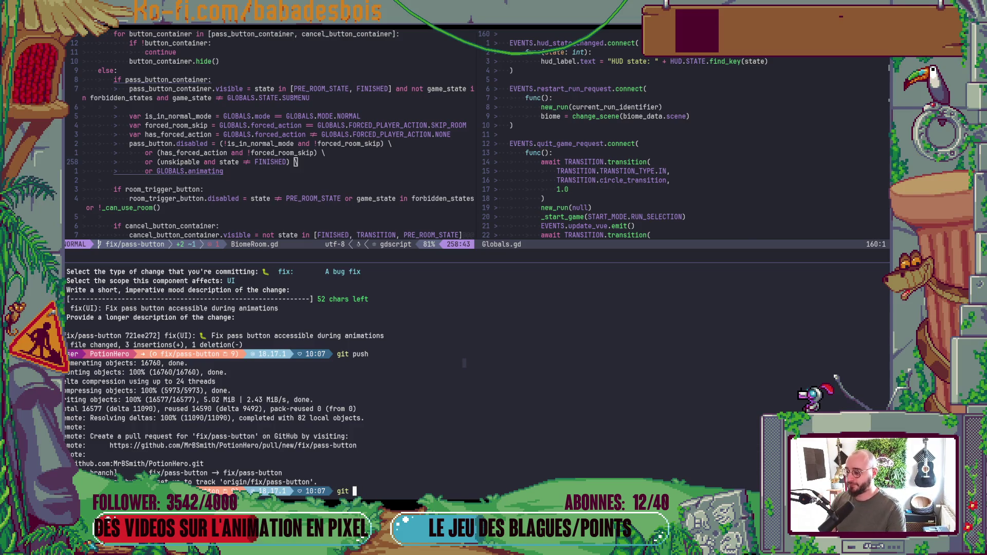
{"action": "key", "text": "BackSpace"}
{"action": "key", "text": "BackSpace"}
{"action": "key", "text": "BackSpace"}
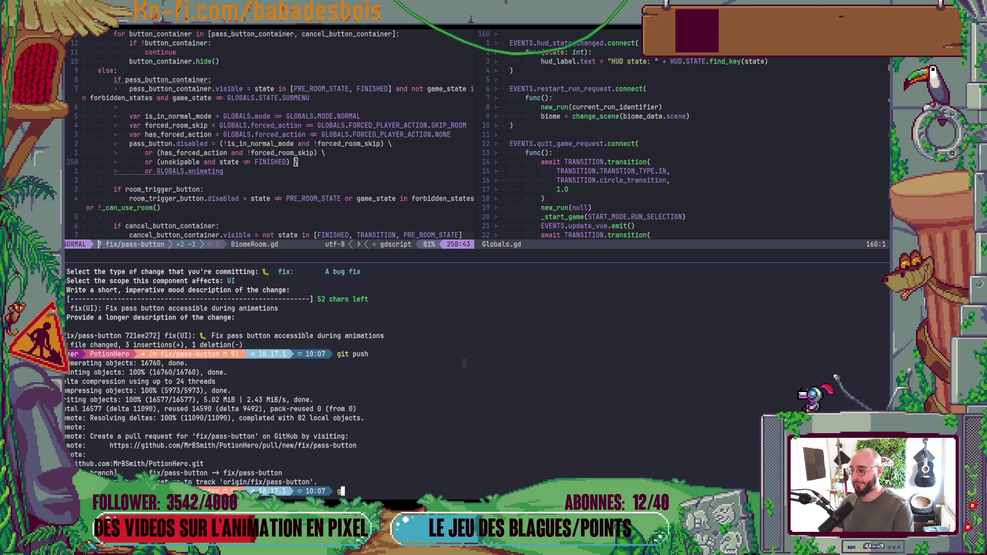
{"action": "key", "text": "BackSpace"}
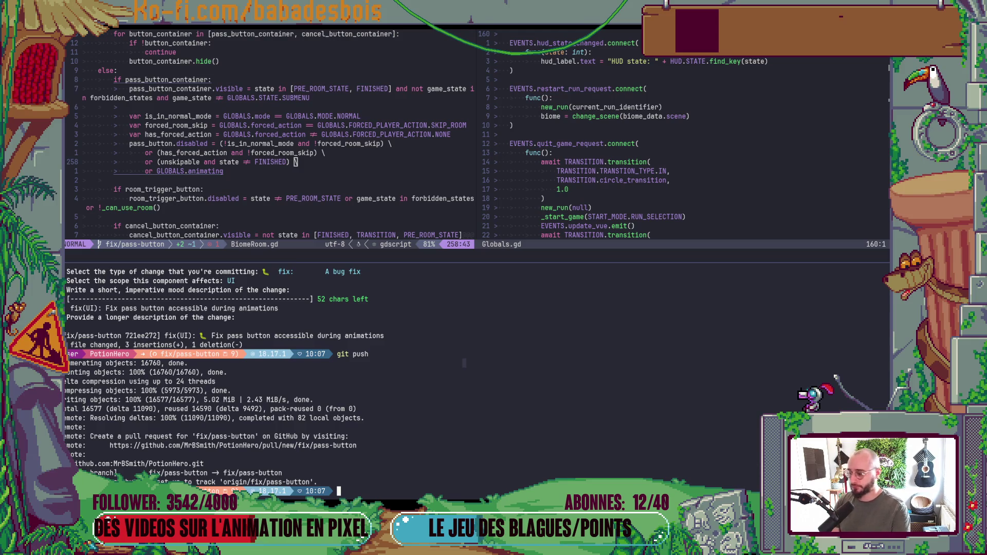
{"action": "type", "text": "git br"}
{"action": "key", "text": "Return"}
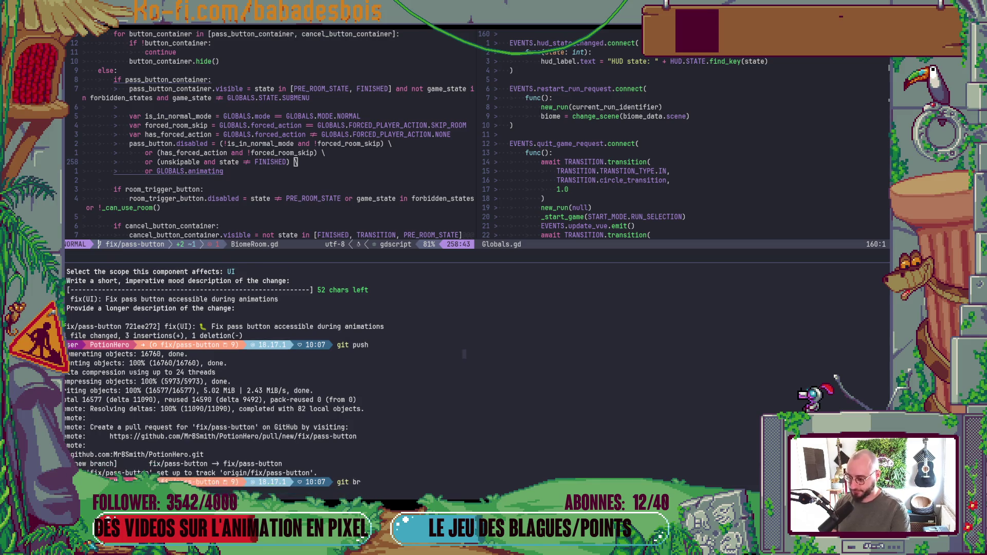
{"action": "type", "text": "git co"}
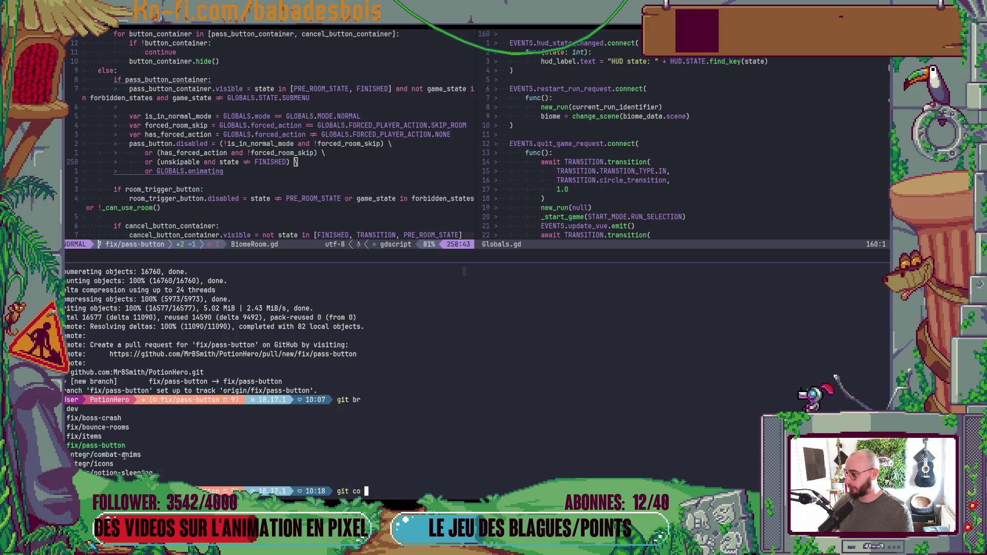
{"action": "double_click", "coordinate": [124, 455]}
{"action": "middle_click", "coordinate": [119, 454]}
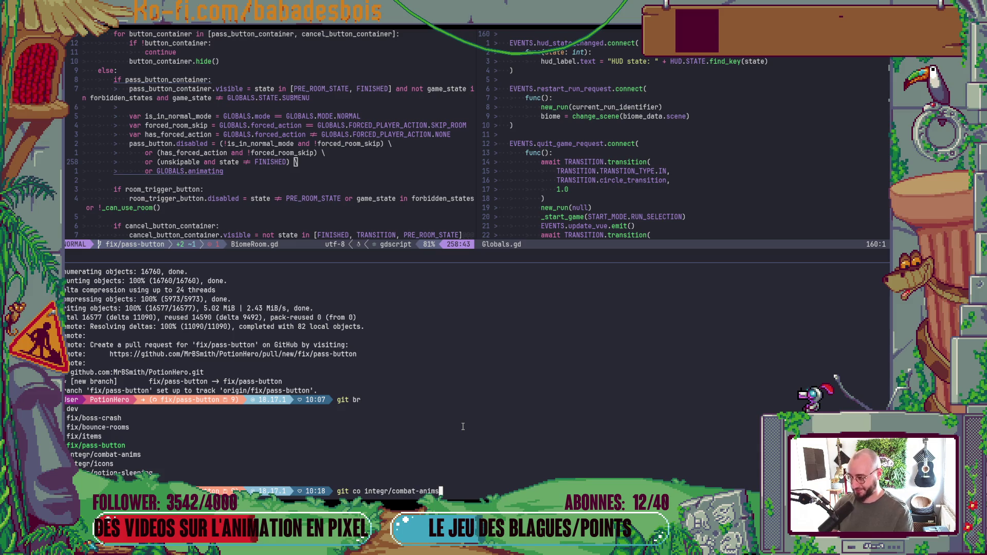
{"action": "key", "text": "Return"}
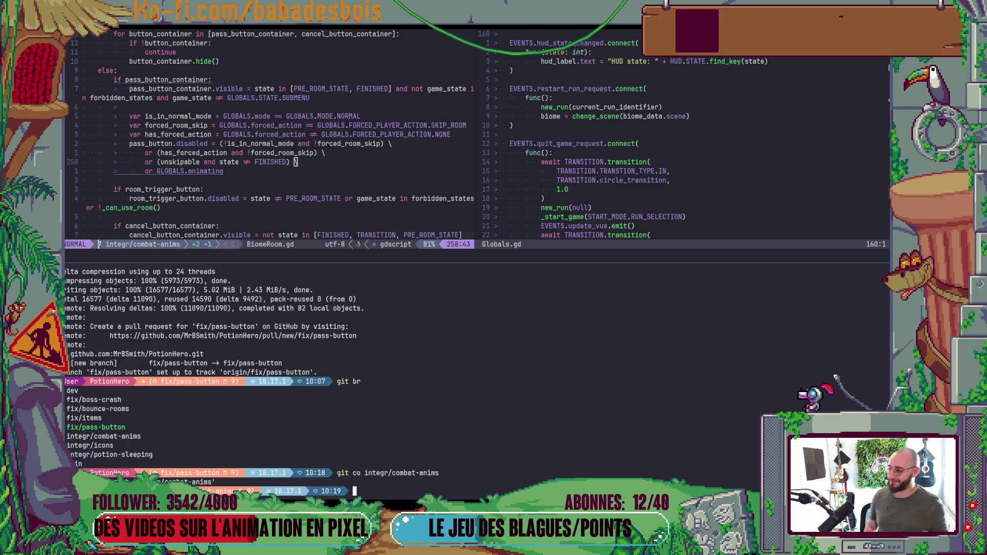
{"action": "key", "text": "ctrl+backslash"}
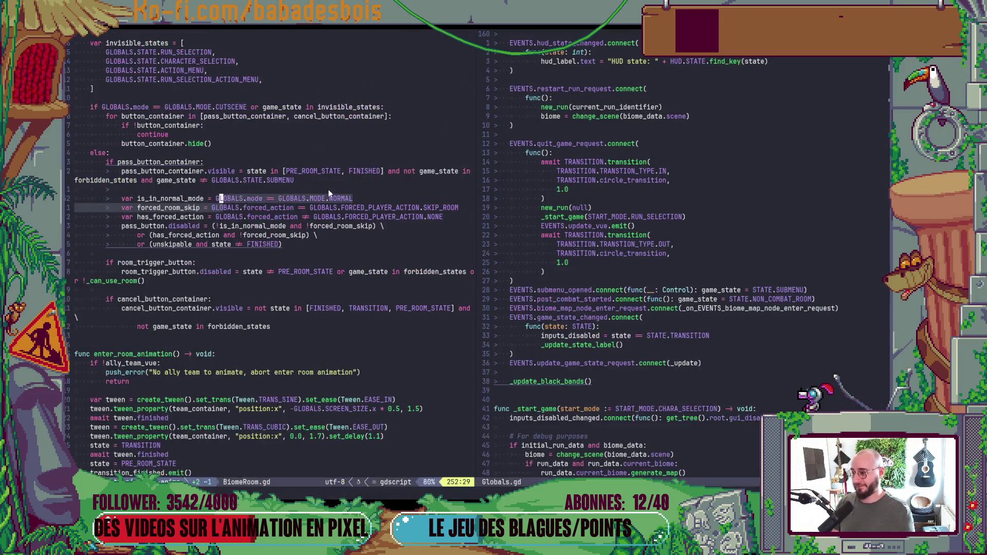
- In Godot, collapse the BiomeNode and ItemData folders in the FileSystem dock
{"action": "key", "text": "alt+Tab"}
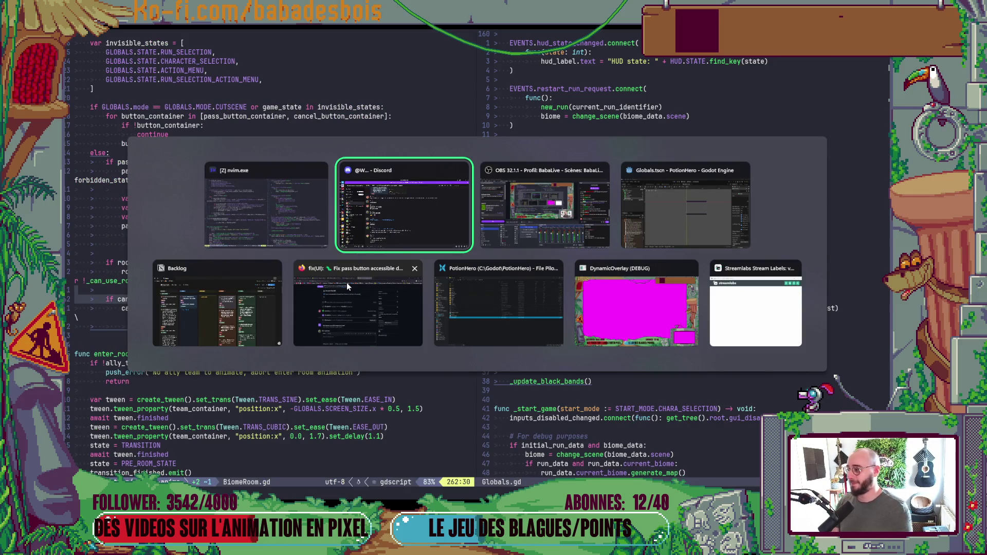
{"action": "key", "text": "Tab"}
{"action": "key", "text": "Tab"}
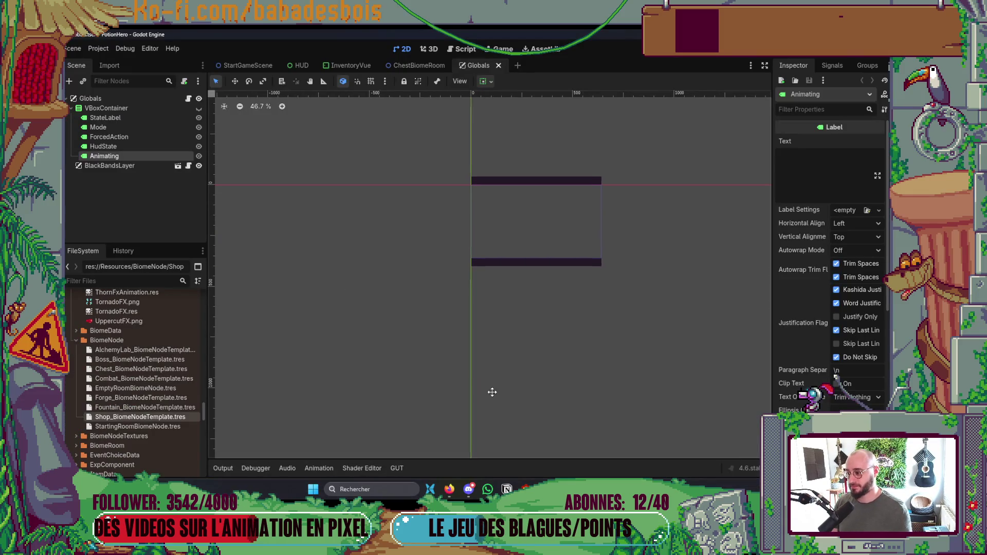
{"action": "left_click", "coordinate": [74, 341]}
{"action": "scroll", "coordinate": [76, 348], "scroll_direction": "down", "scroll_amount": 3}
{"action": "left_click", "coordinate": [76, 366]}
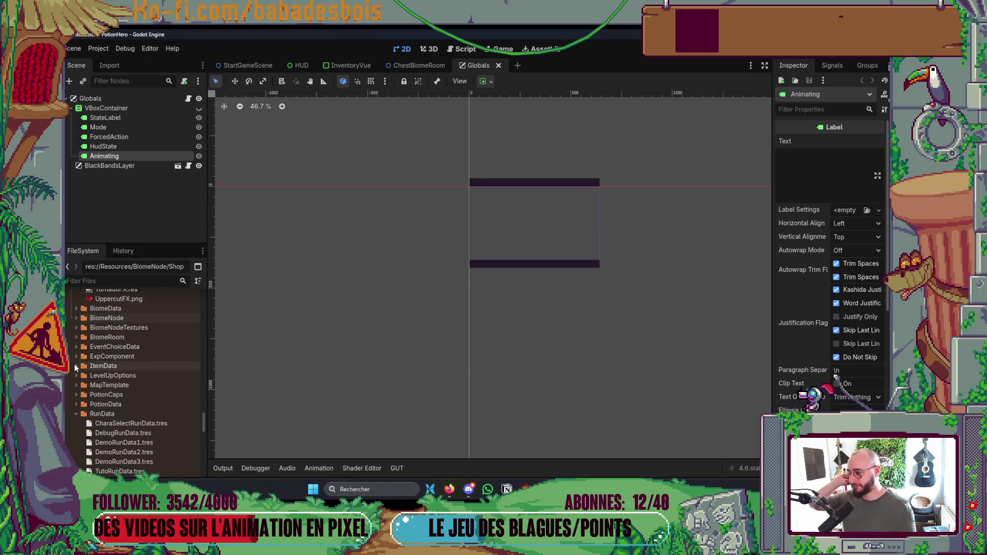
{"action": "scroll", "coordinate": [82, 391], "scroll_direction": "up", "scroll_amount": 15}
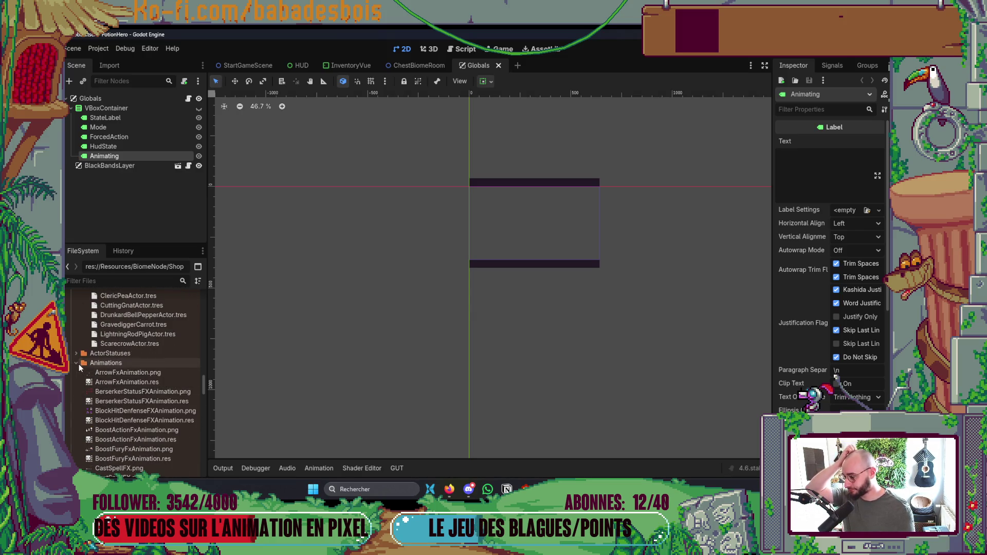
- Collapse the Animations, Enemies and ActorData folders, then run the project with F5
{"action": "left_click", "coordinate": [103, 363]}
{"action": "scroll", "coordinate": [82, 375], "scroll_direction": "up", "scroll_amount": 4}
{"action": "scroll", "coordinate": [77, 391], "scroll_direction": "down", "scroll_amount": 2}
{"action": "left_click", "coordinate": [76, 409]}
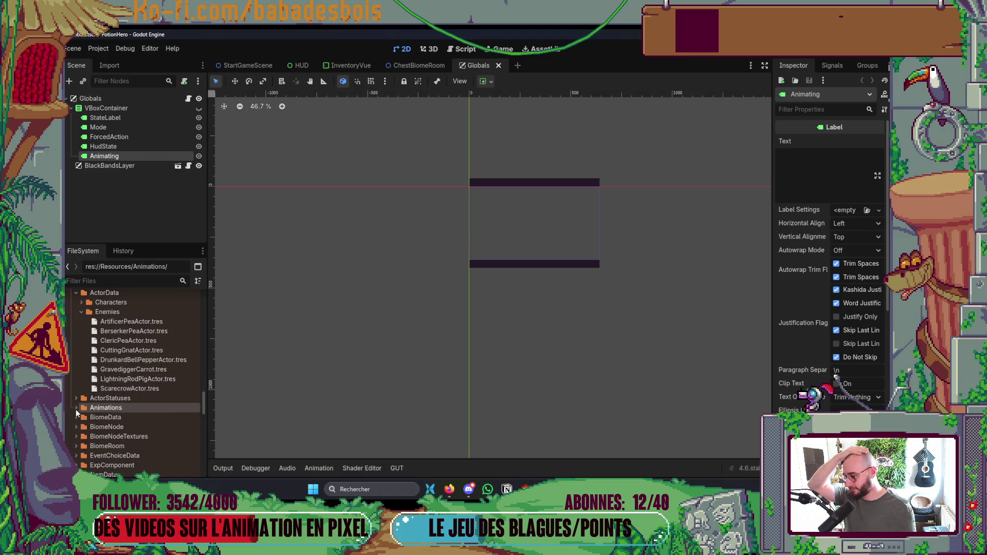
{"action": "left_click", "coordinate": [81, 312]}
{"action": "left_click", "coordinate": [77, 293]}
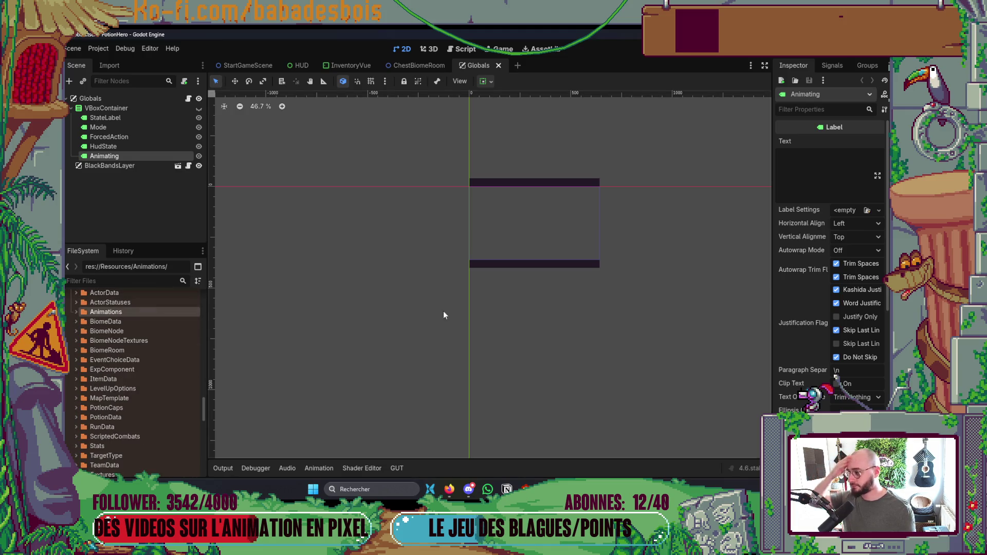
{"action": "scroll", "coordinate": [458, 339], "scroll_direction": "up", "scroll_amount": 2}
{"action": "key", "text": "F5"}
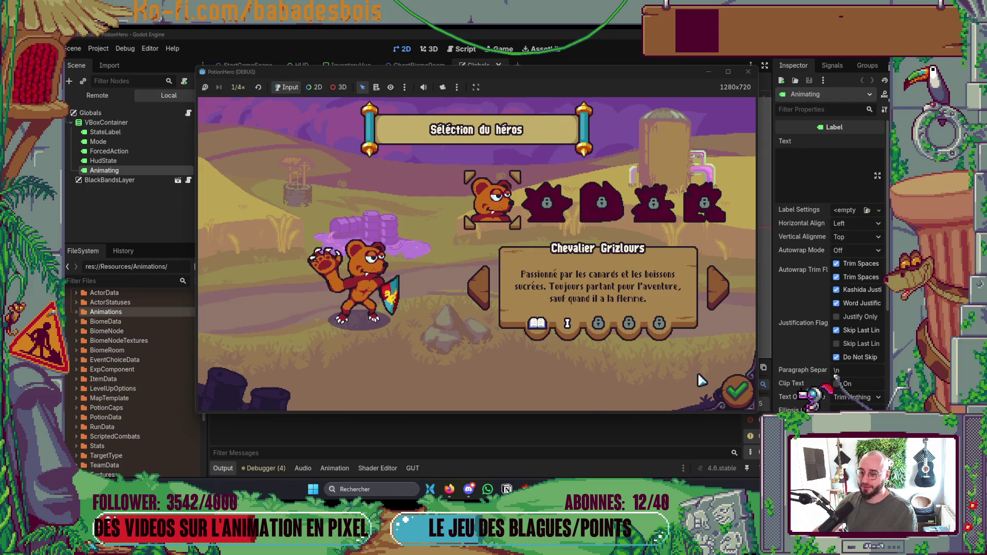
- Pick Chevalier Grizlours and level I 'Réveil de l'ours', clear the tutorial, and enter the farm combat
{"action": "left_click", "coordinate": [737, 392]}
{"action": "key", "text": "Right"}
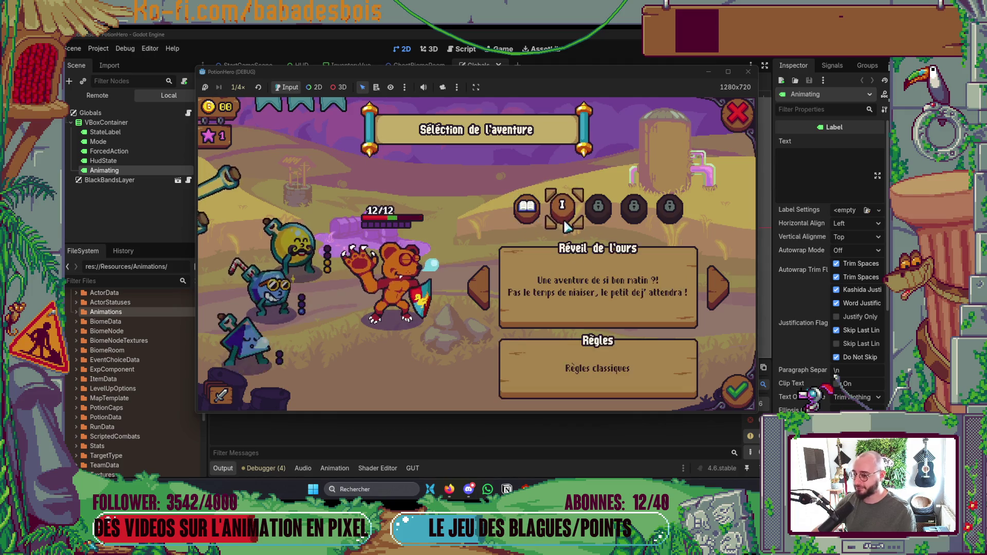
{"action": "left_click", "coordinate": [736, 392]}
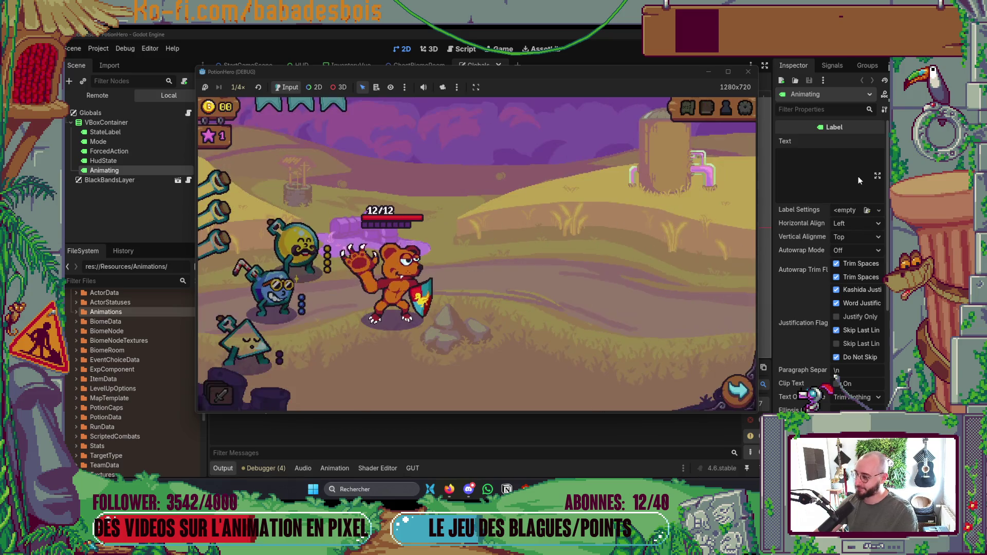
{"action": "left_click", "coordinate": [539, 309]}
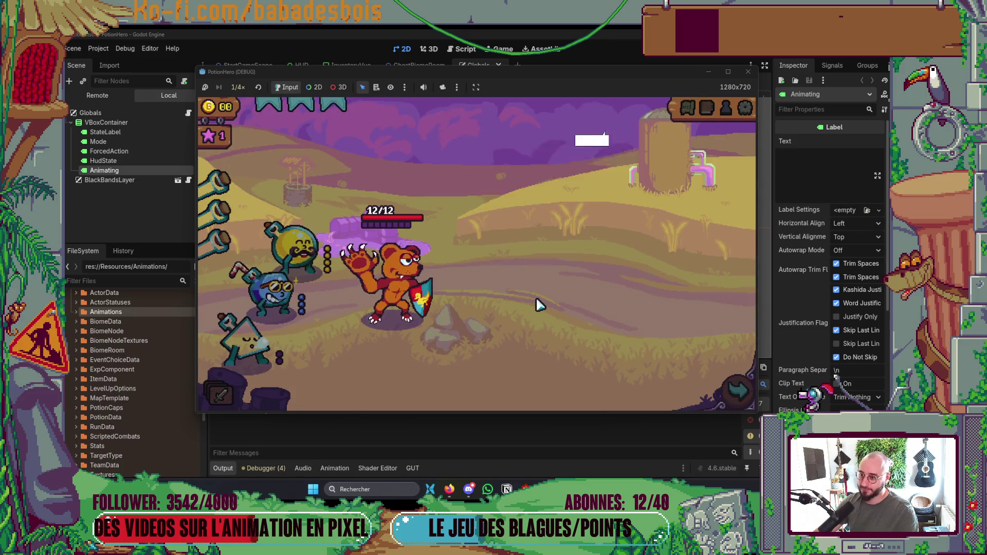
{"action": "left_click", "coordinate": [534, 317]}
{"action": "left_click", "coordinate": [533, 323]}
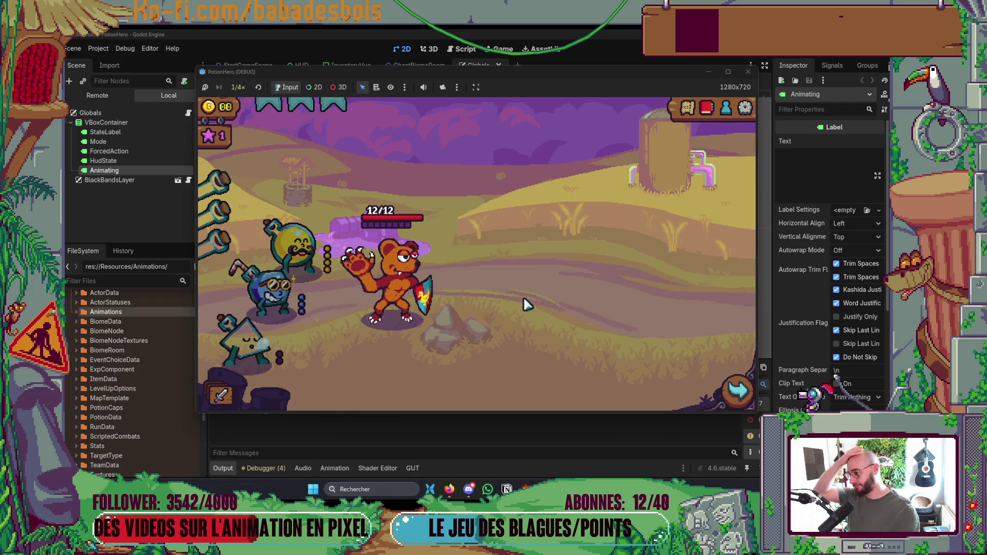
{"action": "left_click", "coordinate": [738, 390]}
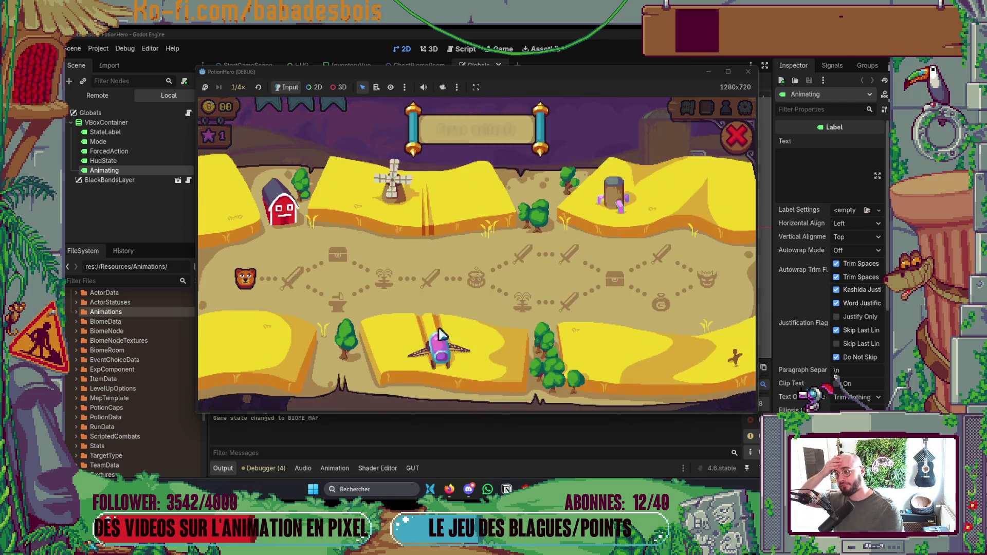
{"action": "left_click", "coordinate": [301, 289]}
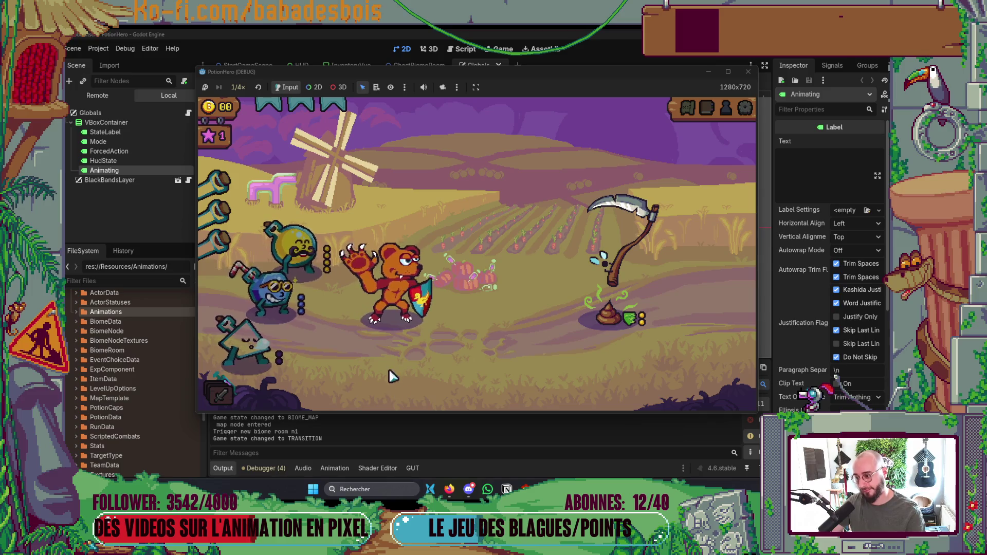
- Pass two combat turns against the cutting gnat, then stop the running game
{"action": "mouse_move", "coordinate": [415, 371]}
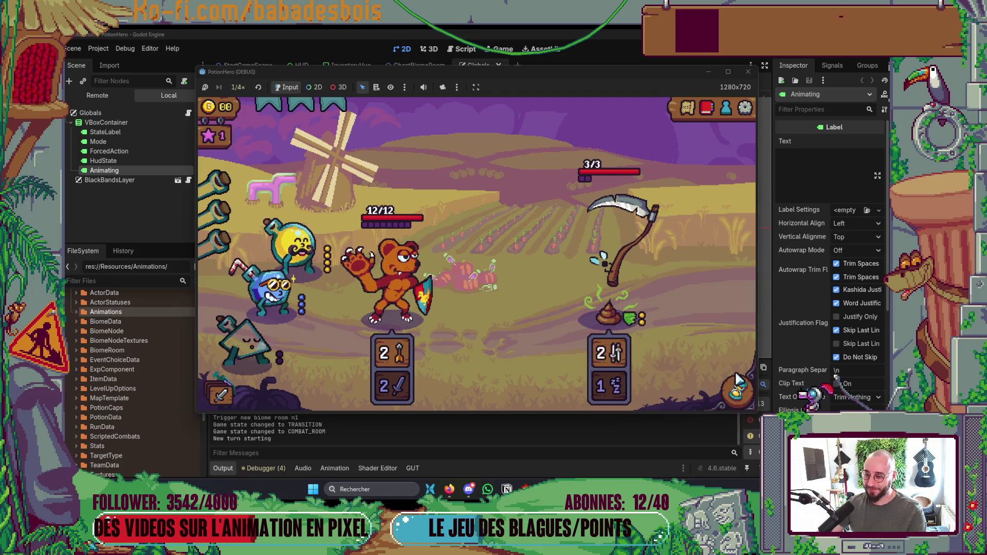
{"action": "left_click", "coordinate": [735, 390]}
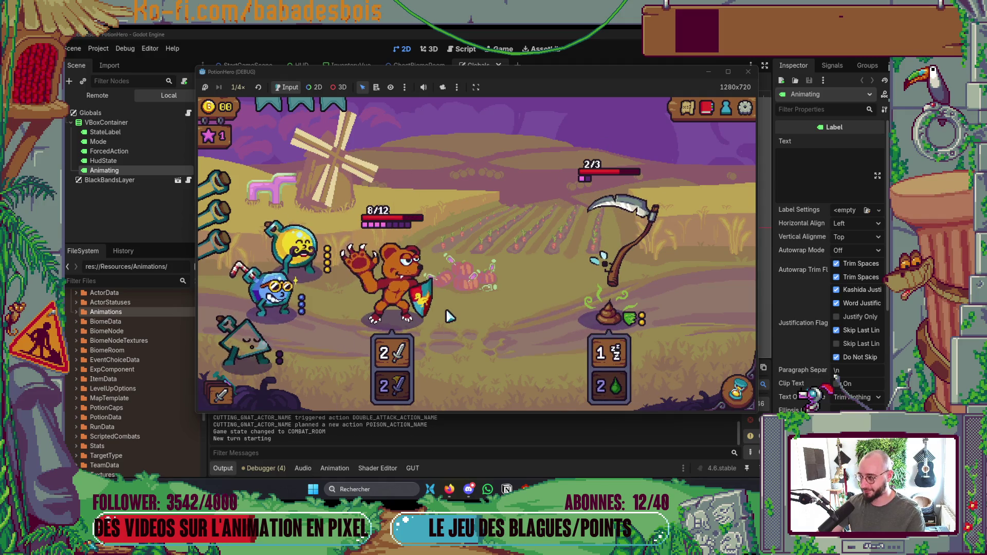
{"action": "mouse_move", "coordinate": [389, 362]}
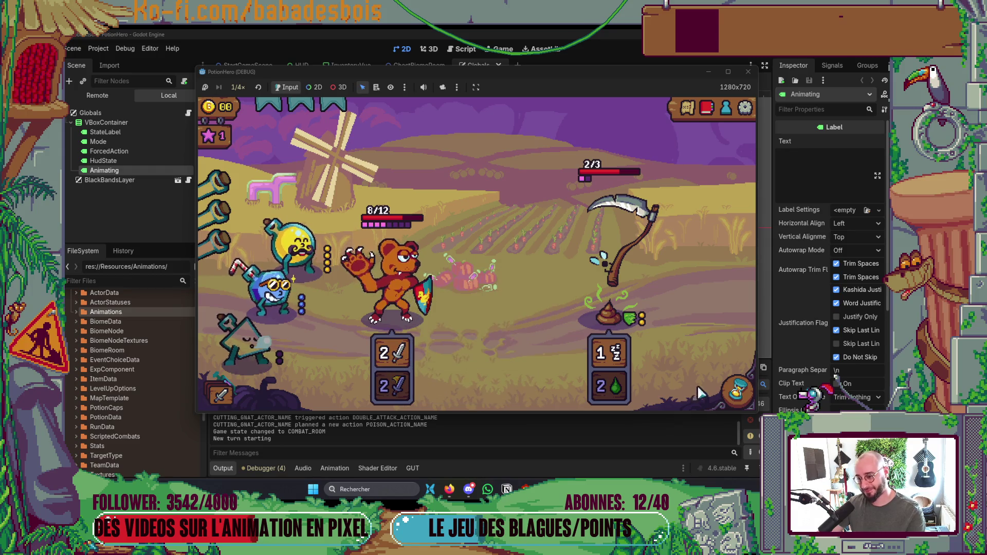
{"action": "left_click", "coordinate": [728, 375]}
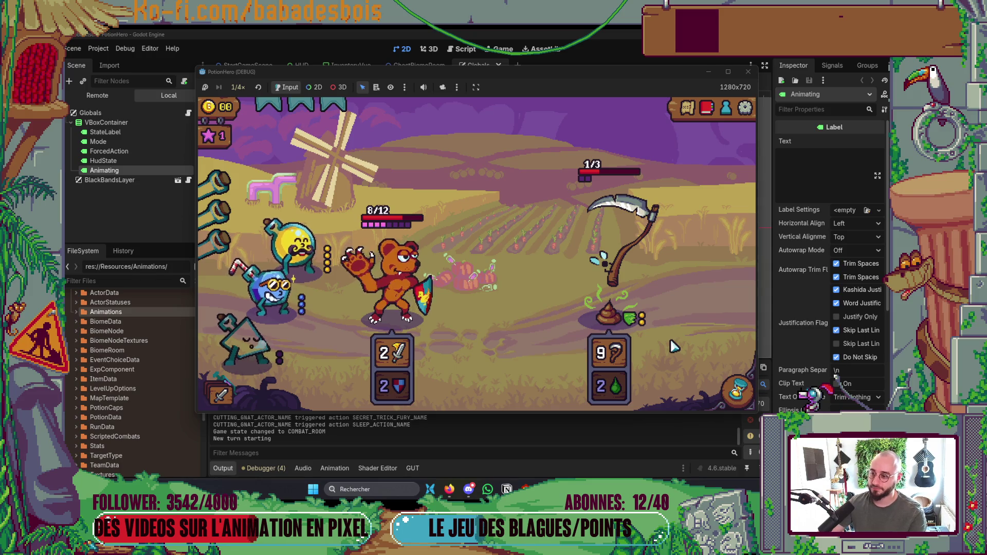
{"action": "mouse_move", "coordinate": [377, 312]}
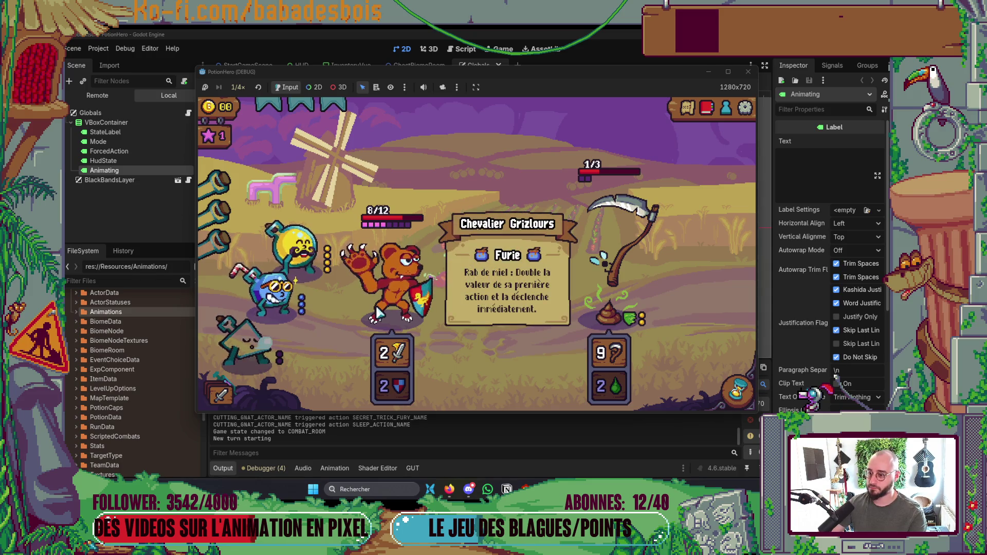
{"action": "left_click", "coordinate": [748, 72]}
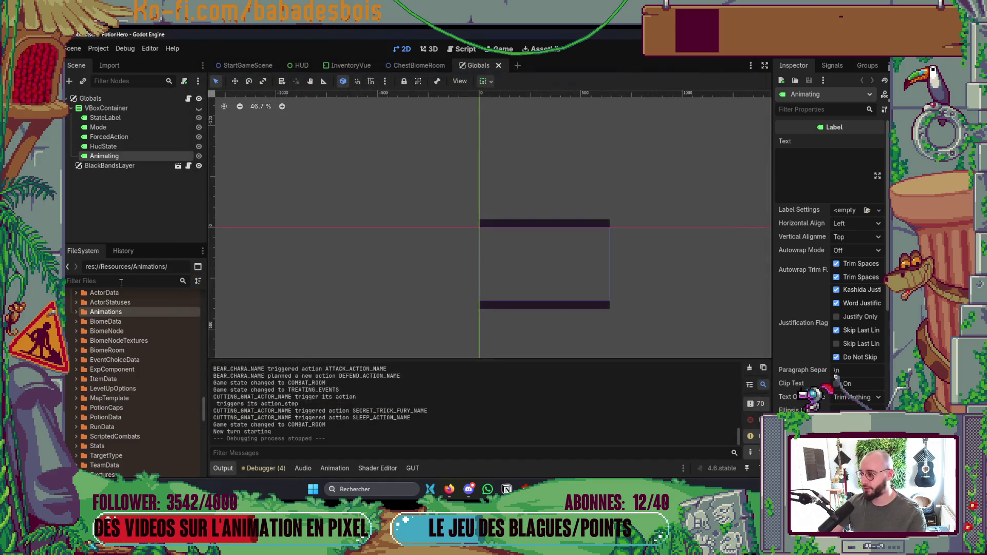
- Open DemoRunData1.tres via a RunData filter and unfold Current Biome > Map Template > Steps > 0 > Nodes
{"action": "type", "text": "R"}
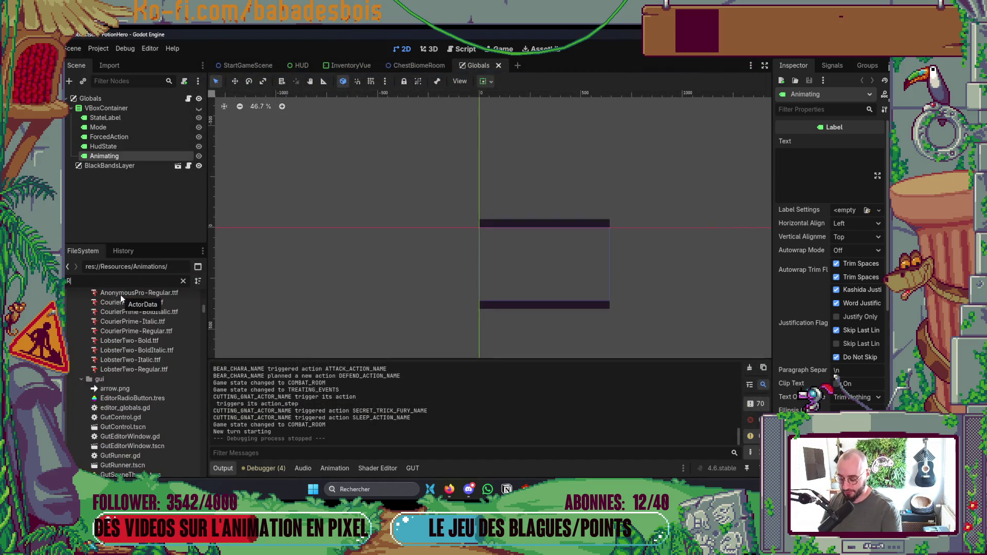
{"action": "type", "text": "unData"}
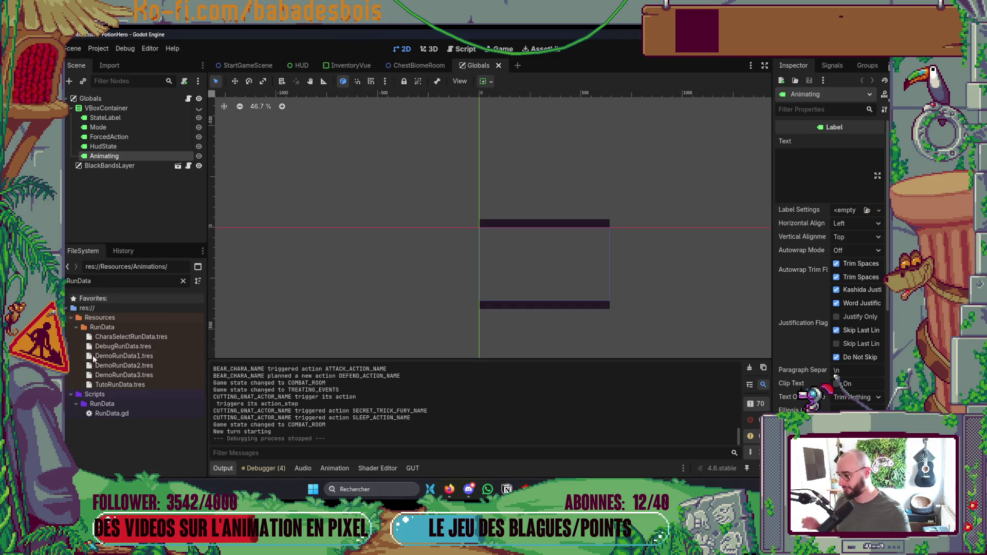
{"action": "left_click", "coordinate": [125, 354]}
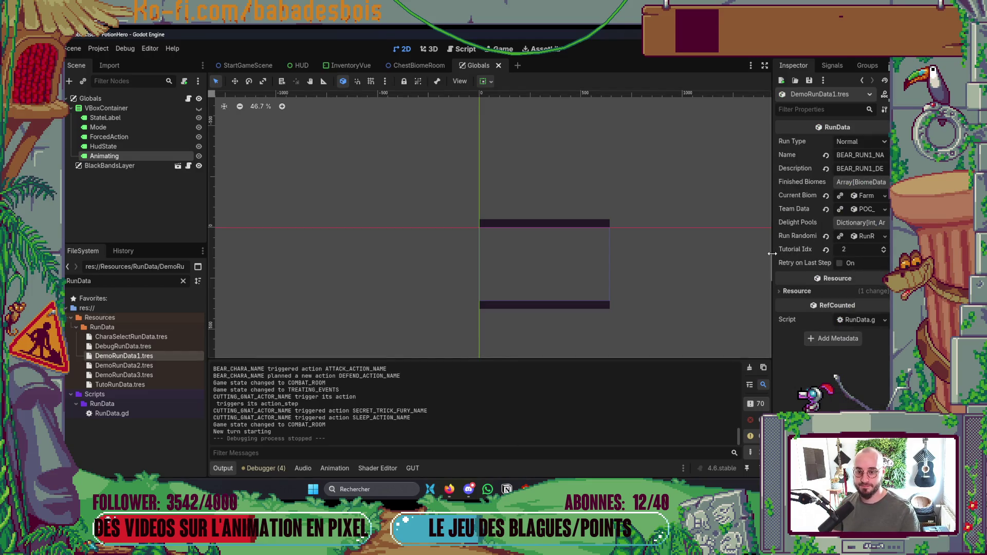
{"action": "left_click_drag", "start_coordinate": [775, 256], "coordinate": [724, 256]}
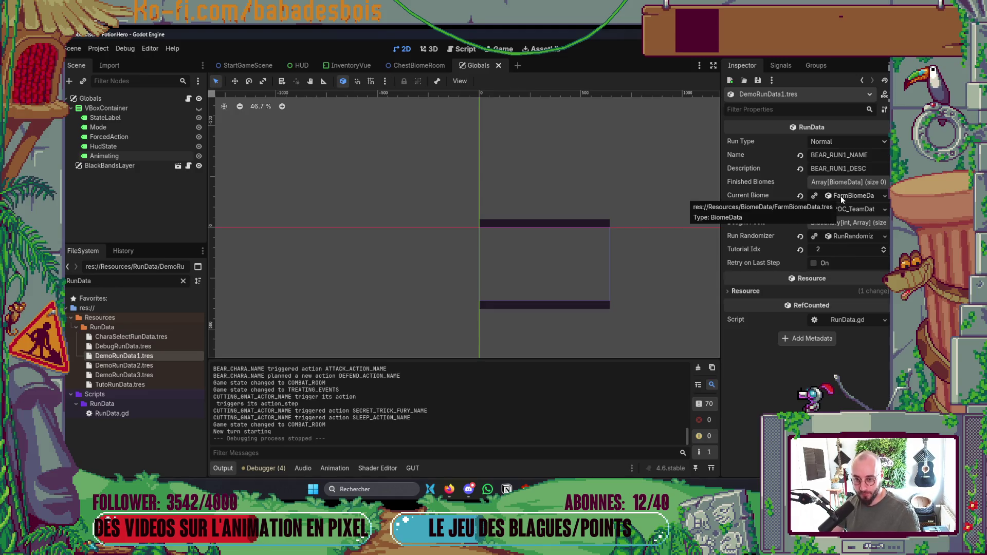
{"action": "left_click", "coordinate": [865, 197]}
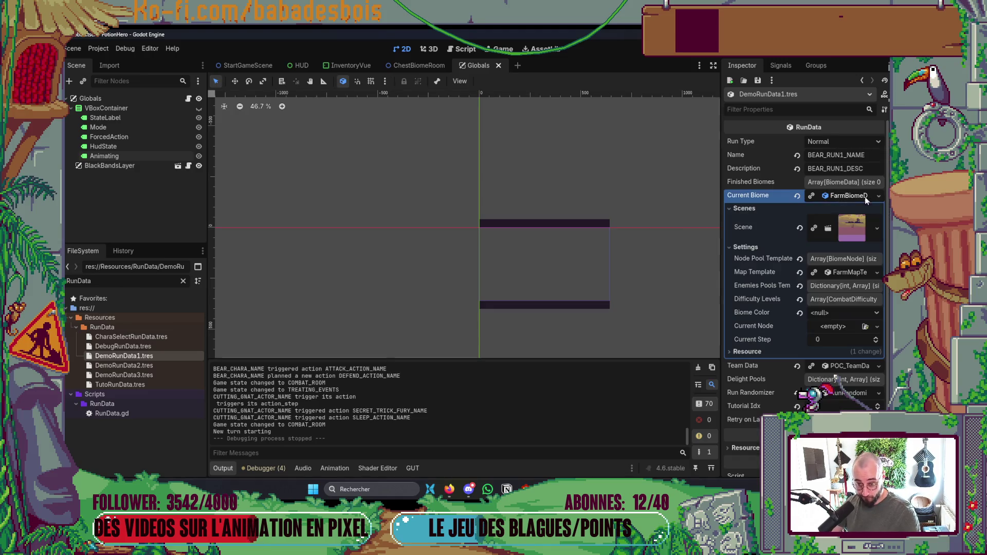
{"action": "left_click", "coordinate": [844, 273]}
{"action": "left_click", "coordinate": [842, 287]}
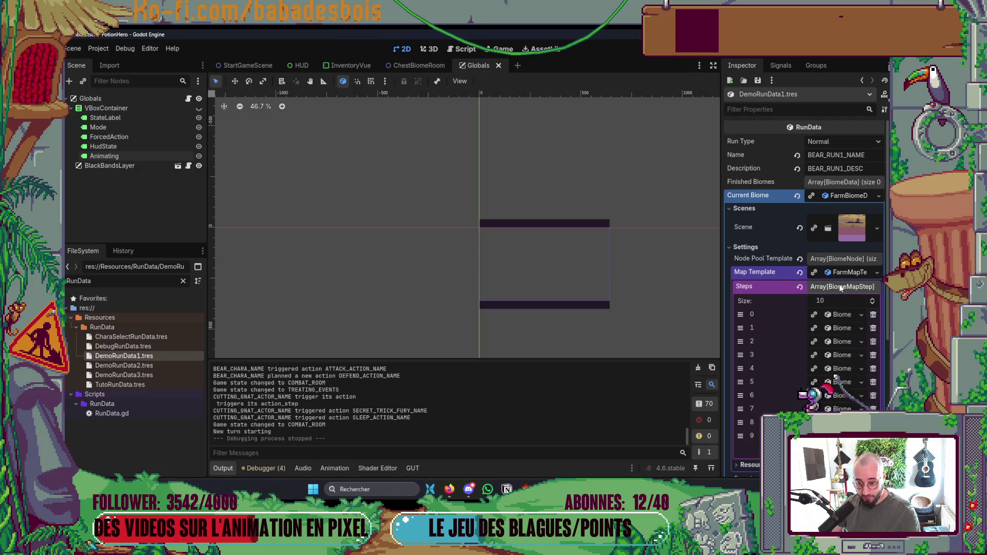
{"action": "left_click", "coordinate": [839, 314]}
{"action": "left_click", "coordinate": [838, 329]}
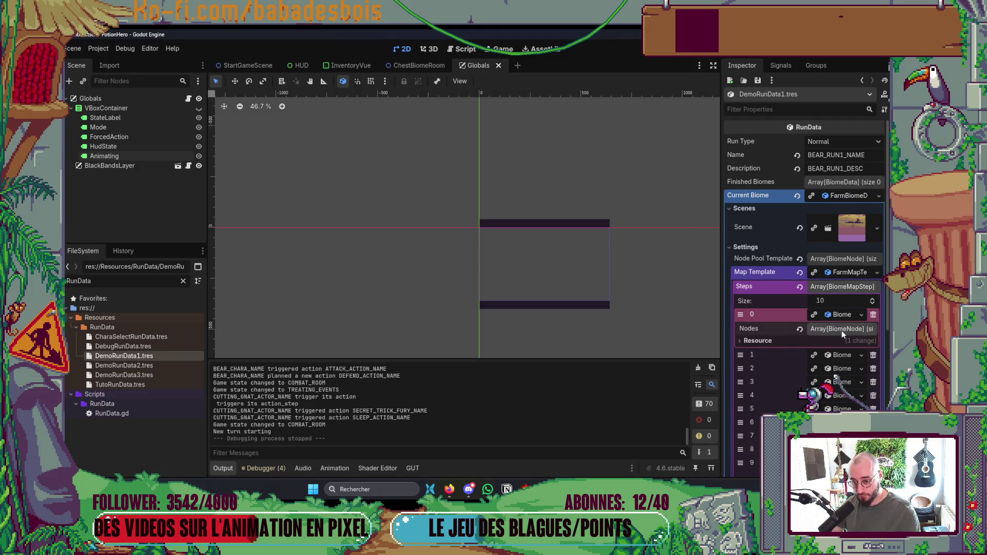
{"action": "left_click_drag", "start_coordinate": [721, 267], "coordinate": [651, 268]}
- Hide the output log, clear the file filter, and unfold the first step's combat node
{"action": "left_click", "coordinate": [221, 469]}
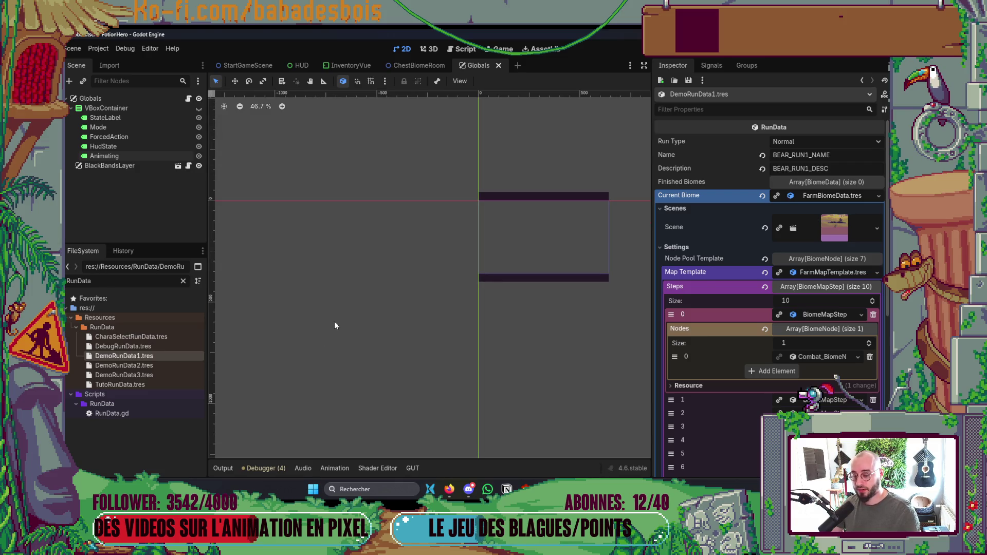
{"action": "scroll", "coordinate": [634, 293], "scroll_direction": "right", "scroll_amount": 3}
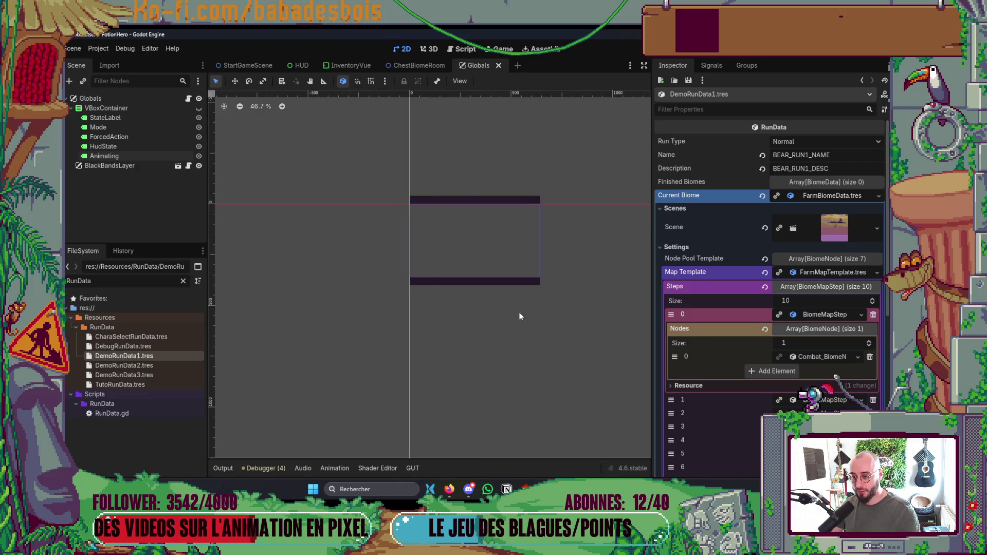
{"action": "scroll", "coordinate": [520, 258], "scroll_direction": "up", "scroll_amount": 4}
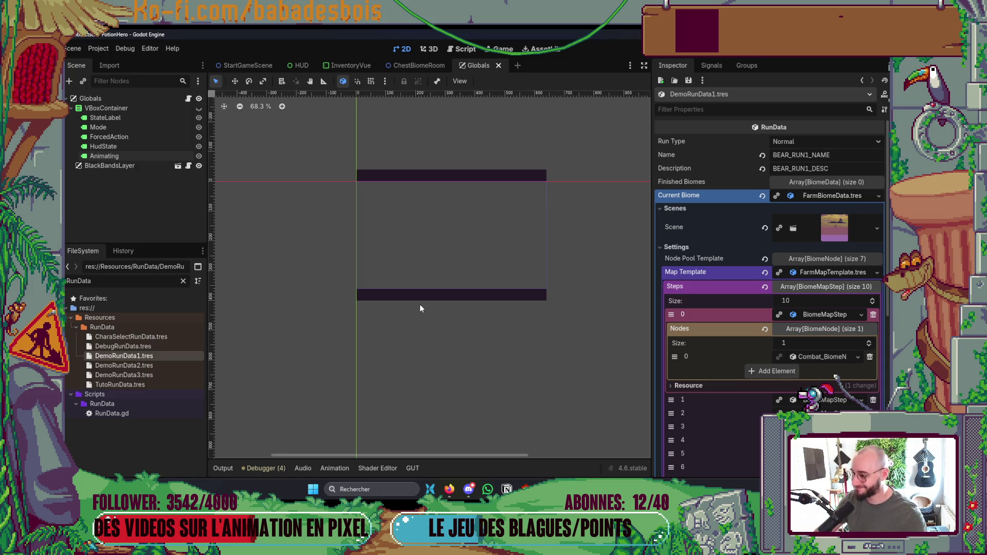
{"action": "left_click", "coordinate": [185, 281]}
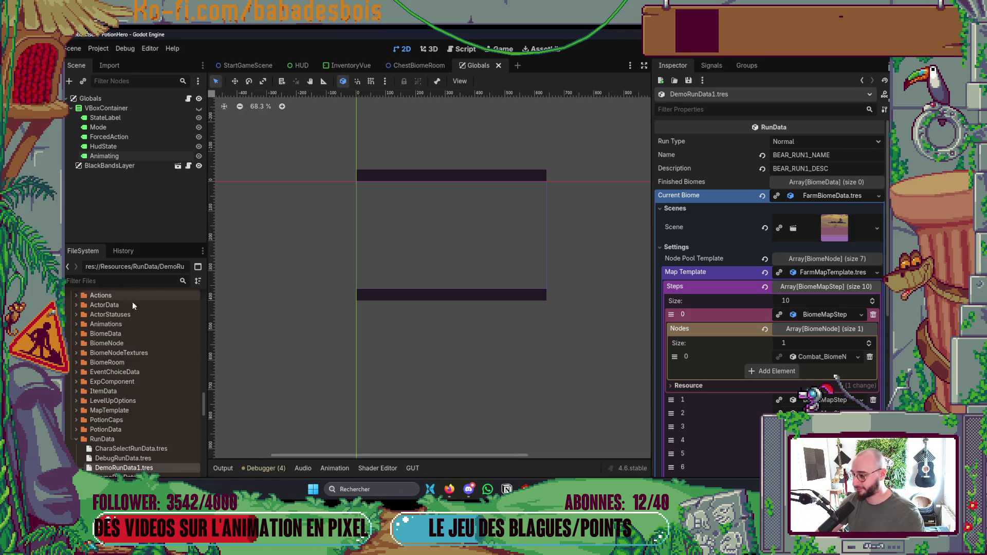
{"action": "scroll", "coordinate": [108, 401], "scroll_direction": "down", "scroll_amount": 3}
{"action": "scroll", "coordinate": [105, 414], "scroll_direction": "down", "scroll_amount": 2}
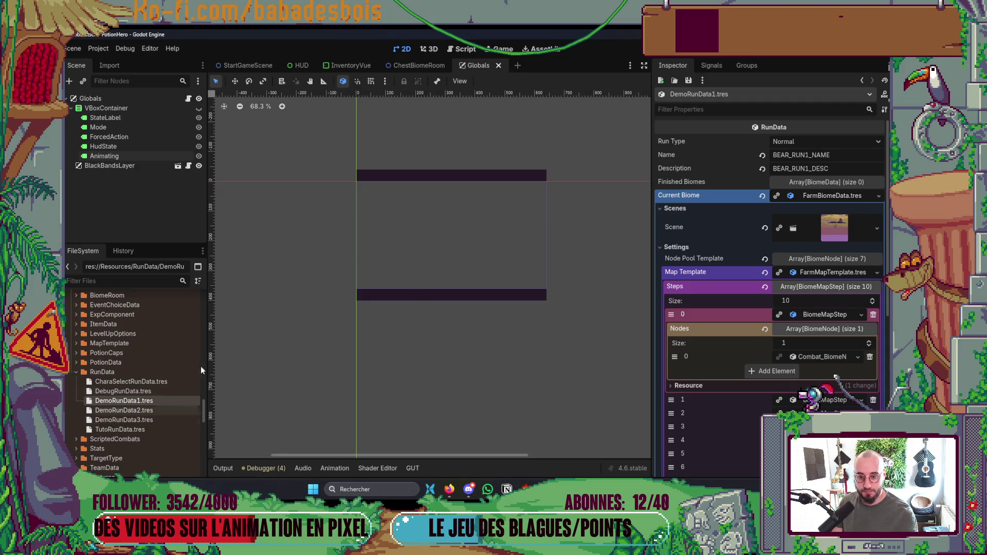
{"action": "left_click", "coordinate": [818, 358]}
{"action": "scroll", "coordinate": [828, 355], "scroll_direction": "down", "scroll_amount": 1}
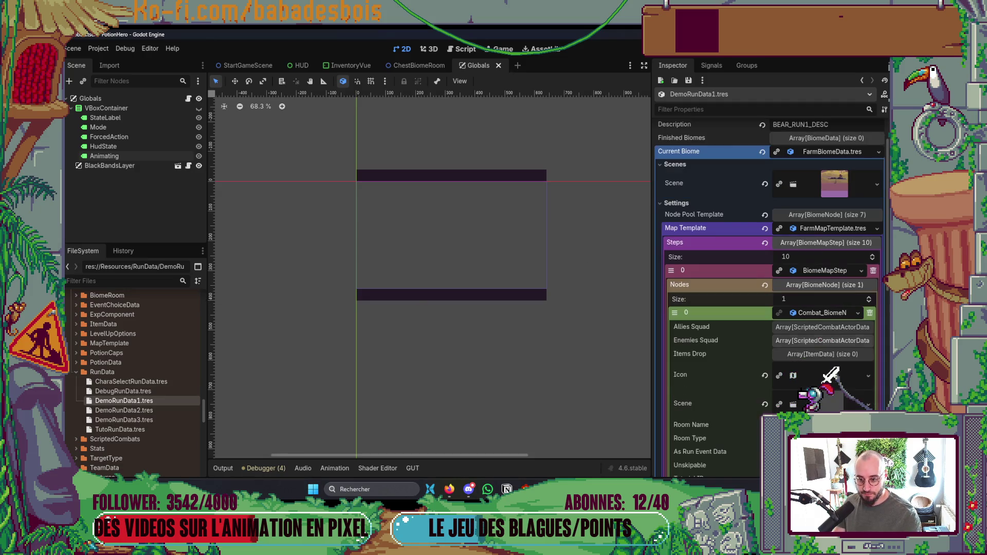
- Unfold the combat node's Enemies Squad and give it two slots
{"action": "left_click", "coordinate": [834, 341]}
{"action": "left_click", "coordinate": [866, 353]}
{"action": "left_click", "coordinate": [865, 353]}
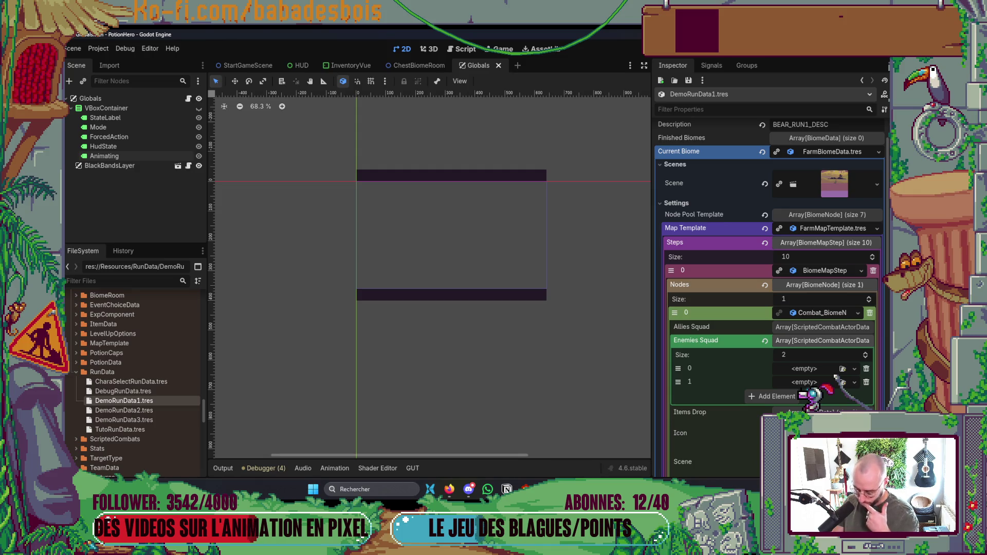
- Create a new ScriptedCombatActorData in enemy slot 0 with LightningRodPigActor.tres as its actor
{"action": "type", "text": "Pig"}
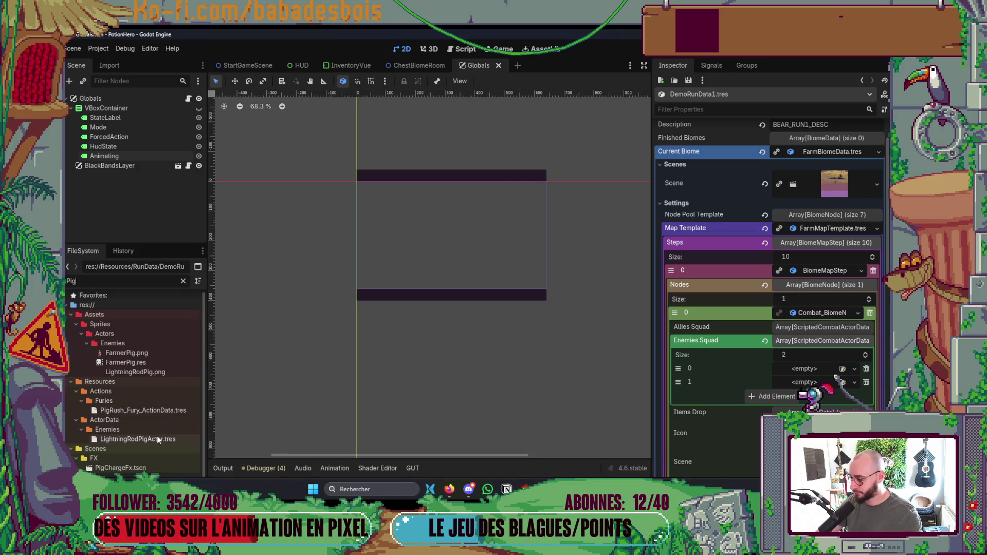
{"action": "mouse_move", "coordinate": [156, 436]}
{"action": "left_mouse_down"}
{"action": "mouse_move", "coordinate": [164, 446]}
{"action": "mouse_move", "coordinate": [752, 369]}
{"action": "mouse_move", "coordinate": [823, 369]}
{"action": "left_mouse_up"}
{"action": "left_click", "coordinate": [854, 369]}
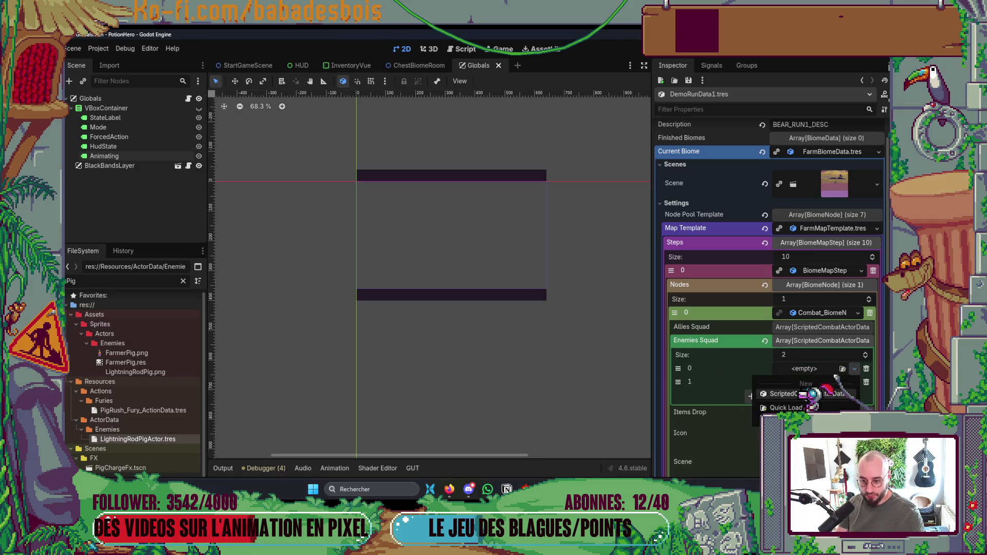
{"action": "left_click", "coordinate": [802, 394]}
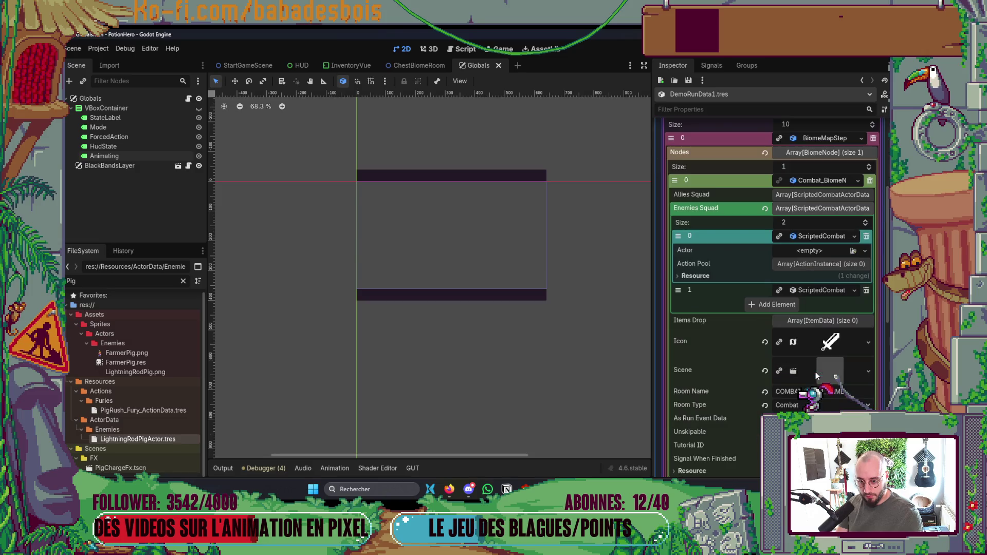
{"action": "left_click", "coordinate": [149, 440]}
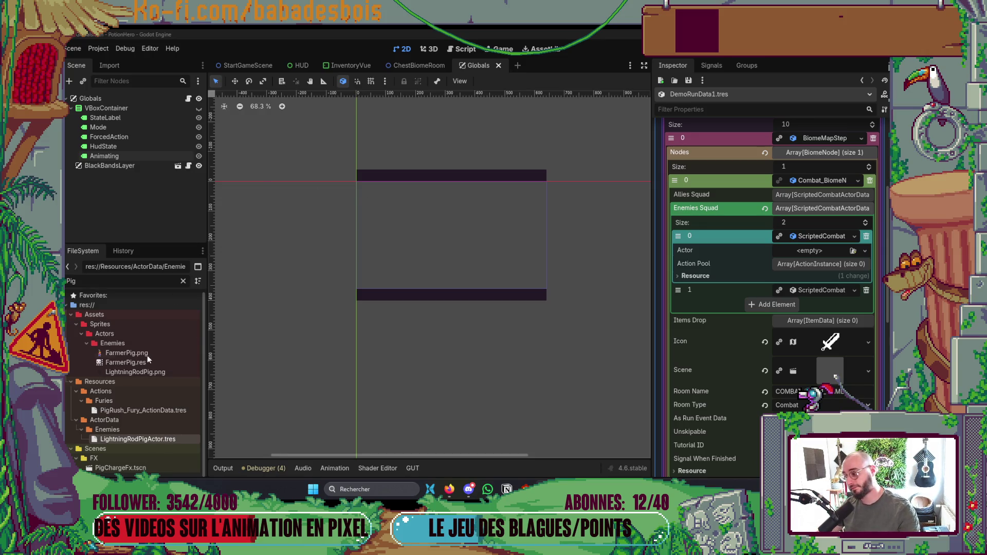
{"action": "mouse_move", "coordinate": [155, 438]}
{"action": "left_mouse_down"}
{"action": "mouse_move", "coordinate": [798, 320]}
{"action": "mouse_move", "coordinate": [818, 251]}
{"action": "left_mouse_up"}
{"action": "left_click", "coordinate": [832, 236]}
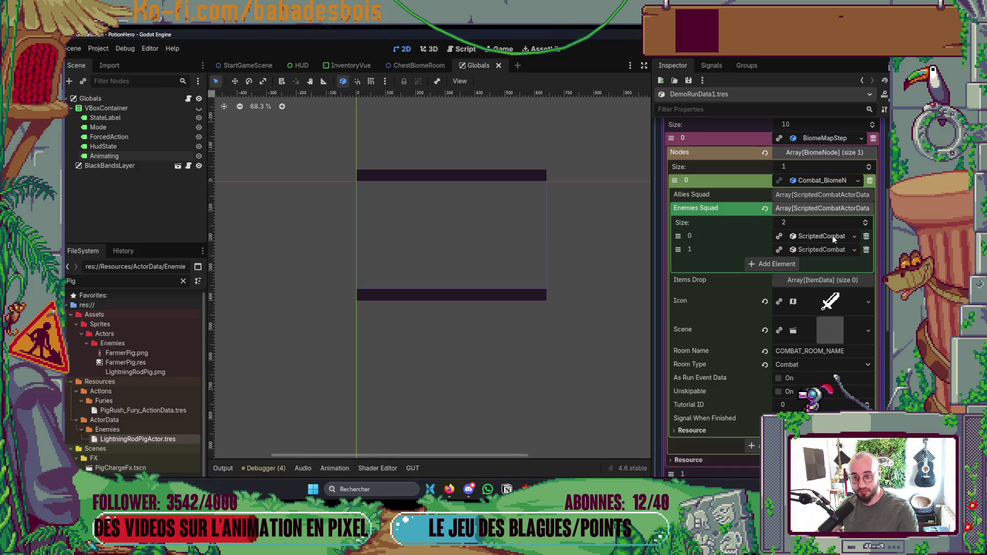
- Expand the second enemy entry and filter the FileSystem for 'Berse'
{"action": "left_click", "coordinate": [820, 248]}
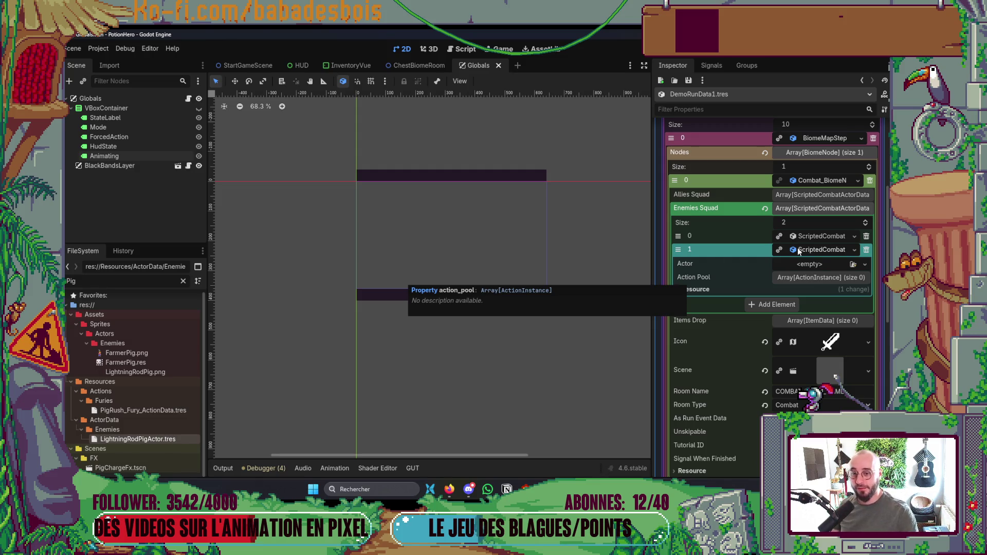
{"action": "left_click", "coordinate": [821, 249]}
{"action": "left_click", "coordinate": [821, 250]}
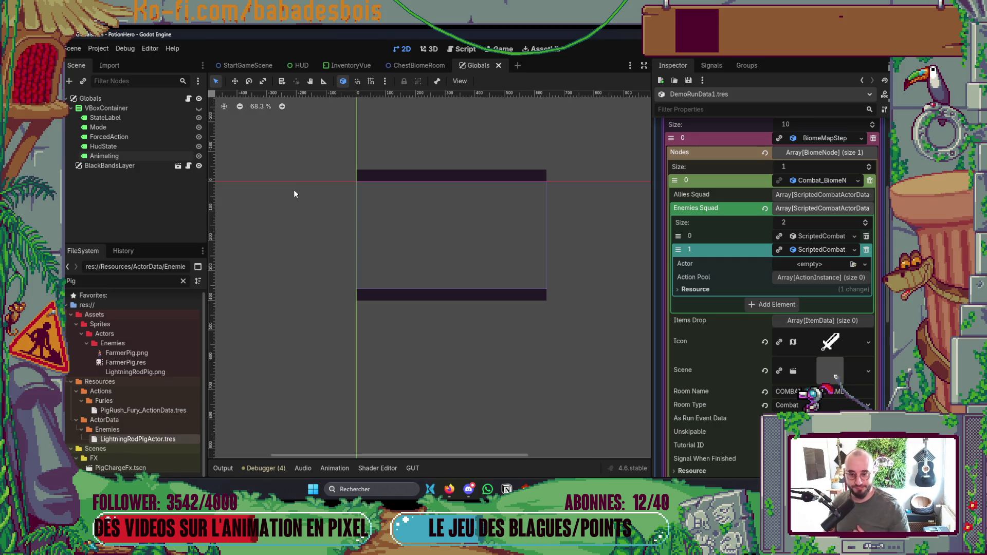
{"action": "double_click", "coordinate": [100, 285]}
{"action": "type", "text": "Ber"}
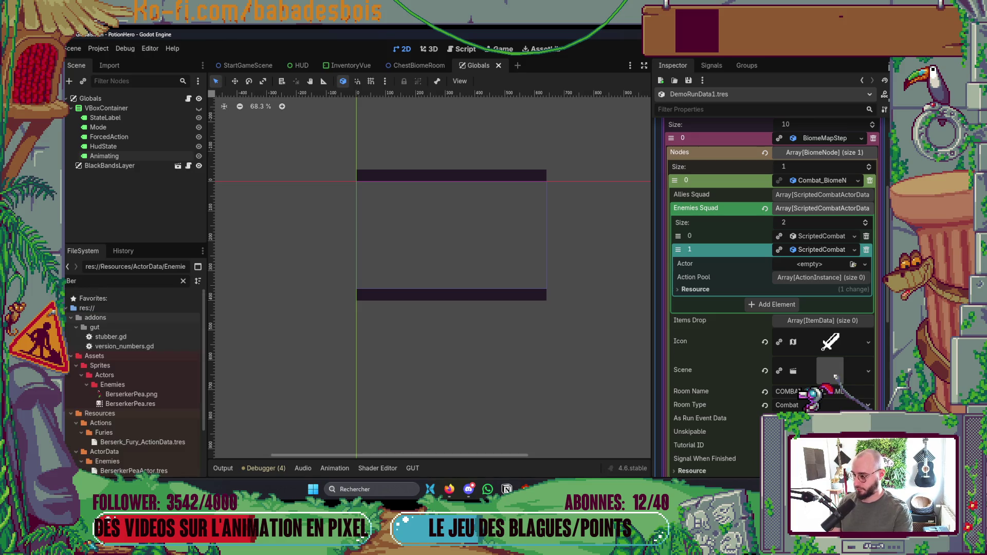
{"action": "type", "text": "se"}
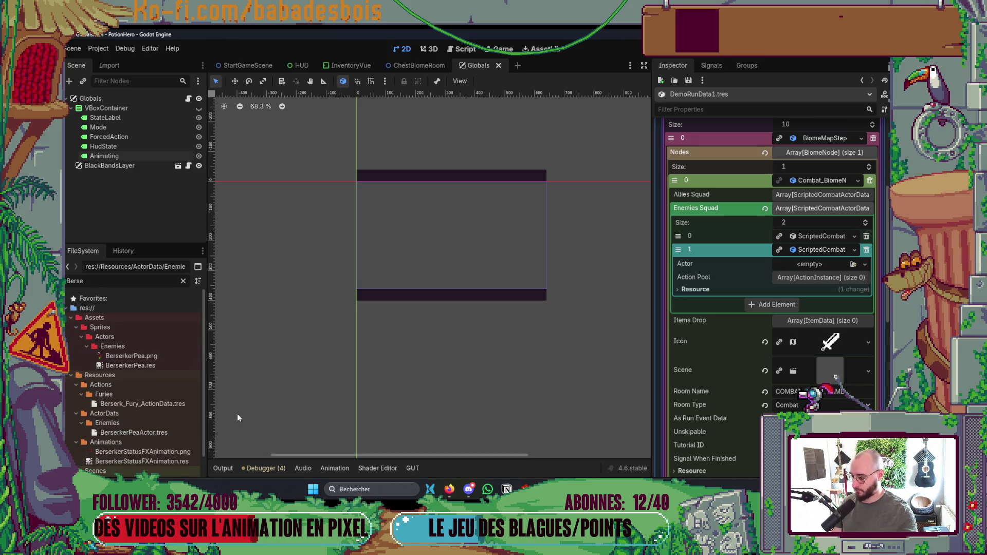
- Put BerserkerPeaActor.tres in Enemies Squad element 1's Actor field, save, and run with F5
{"action": "mouse_move", "coordinate": [147, 432]}
{"action": "left_mouse_down"}
{"action": "mouse_move", "coordinate": [730, 368]}
{"action": "mouse_move", "coordinate": [810, 265]}
{"action": "left_mouse_up"}
{"action": "key", "text": "ctrl+s"}
{"action": "key", "text": "F5"}
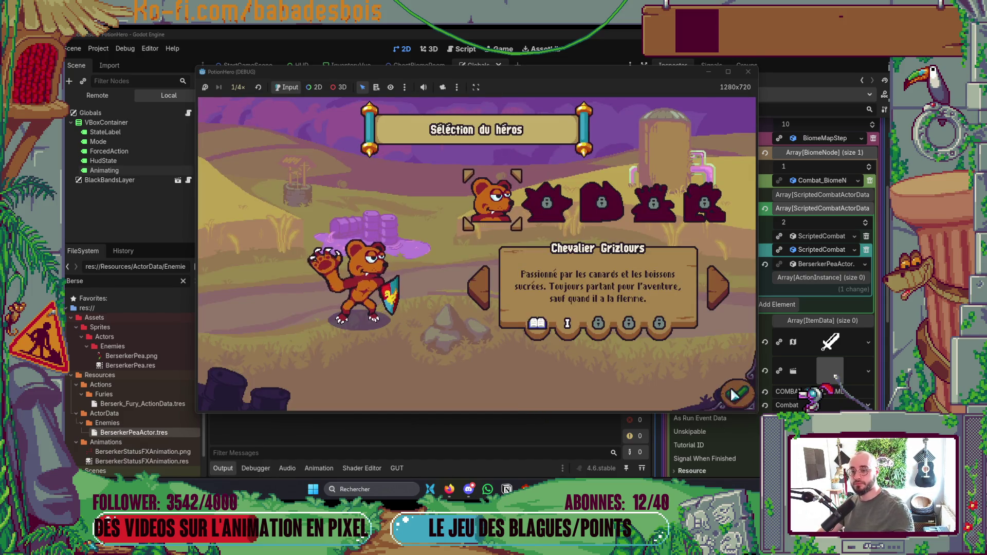
- Confirm the bear hero and adventure, skip the intro dialogue, and enter the first Combat node
{"action": "left_click", "coordinate": [735, 394]}
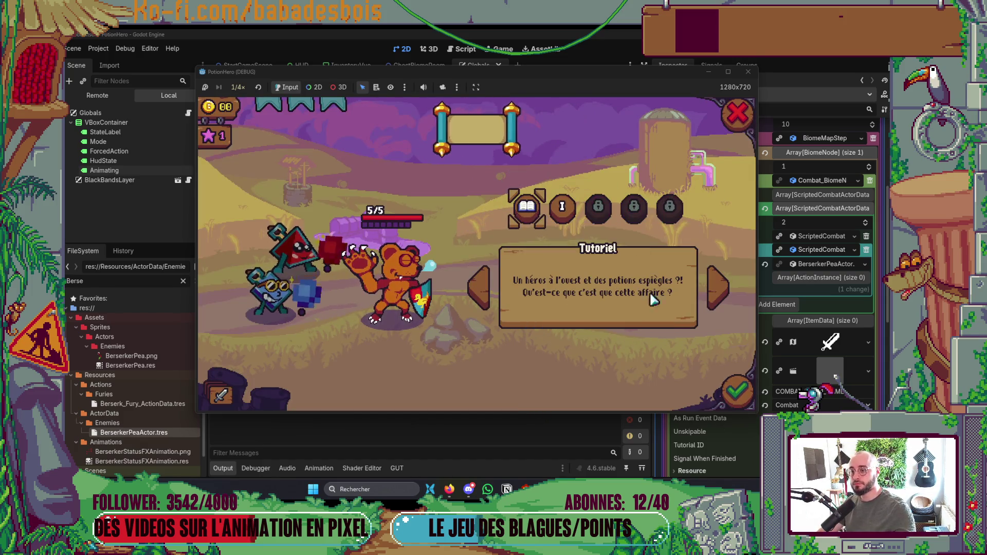
{"action": "left_click", "coordinate": [747, 405]}
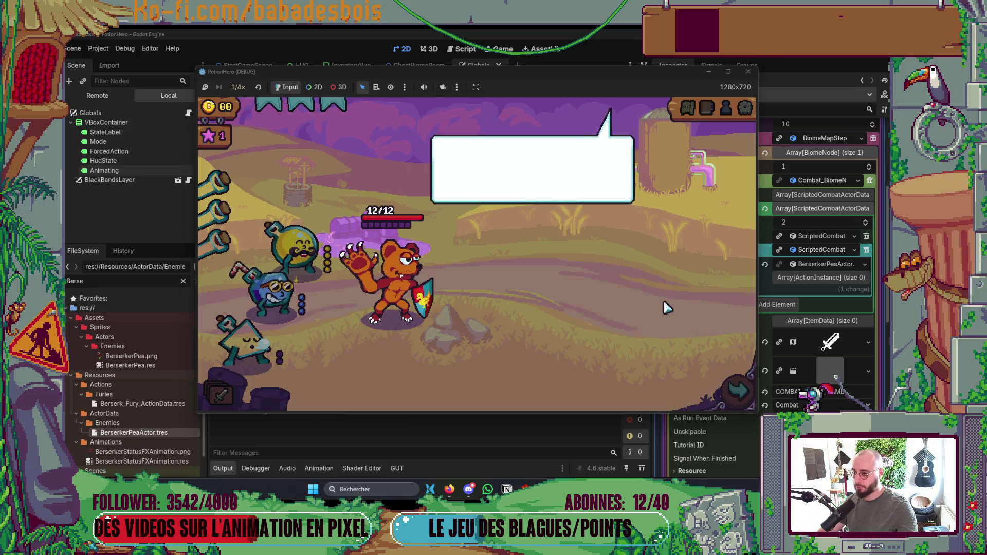
{"action": "left_click", "coordinate": [620, 301]}
{"action": "left_click", "coordinate": [616, 302]}
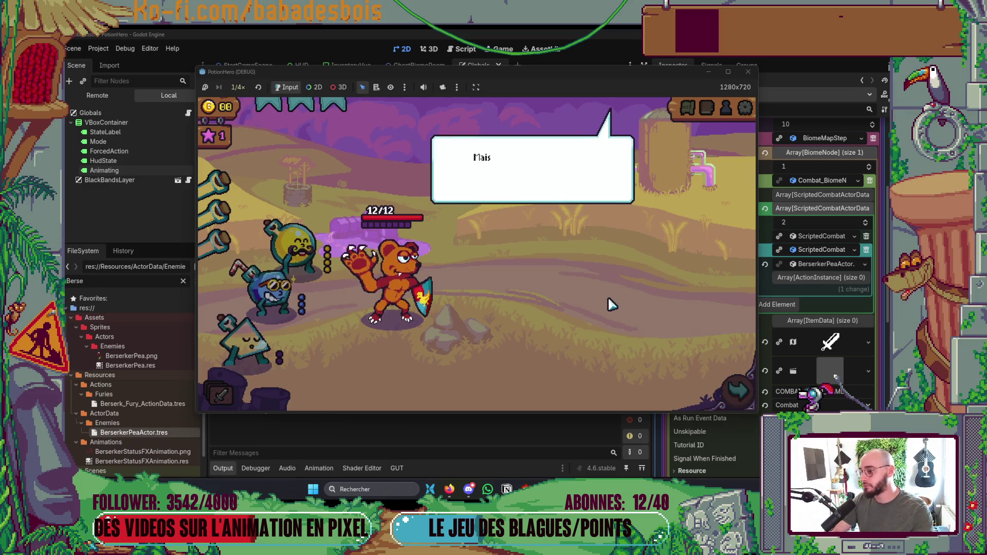
{"action": "left_click", "coordinate": [601, 298]}
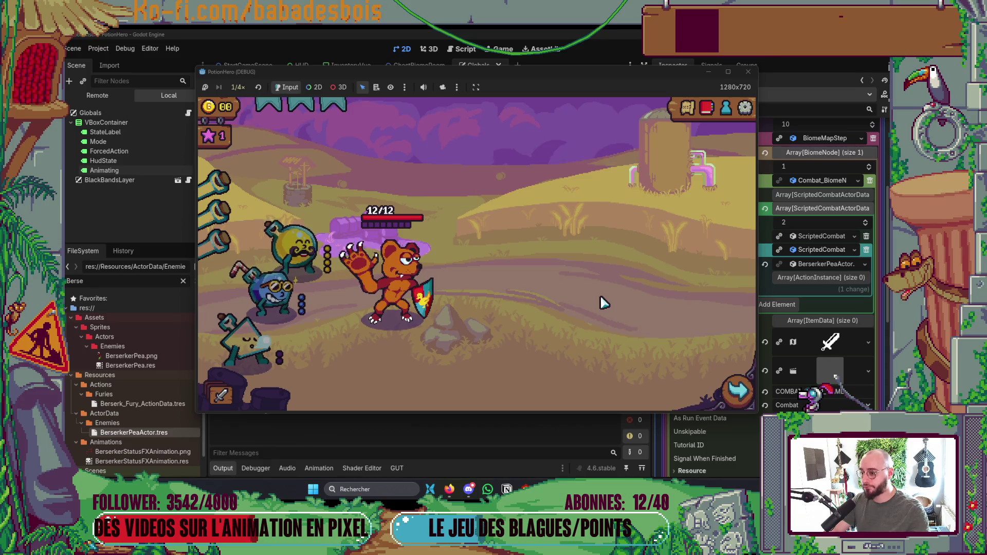
{"action": "left_click", "coordinate": [738, 391]}
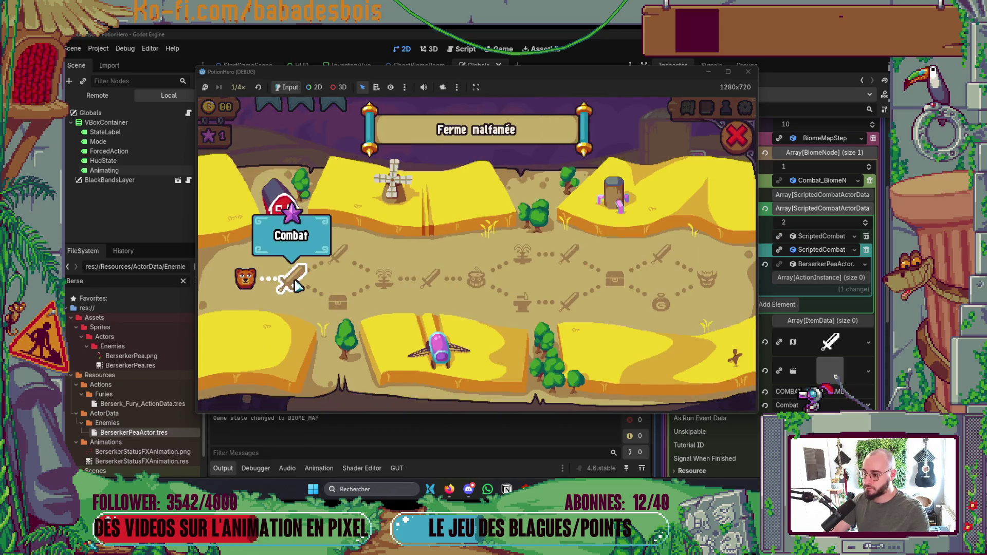
{"action": "left_click", "coordinate": [297, 286]}
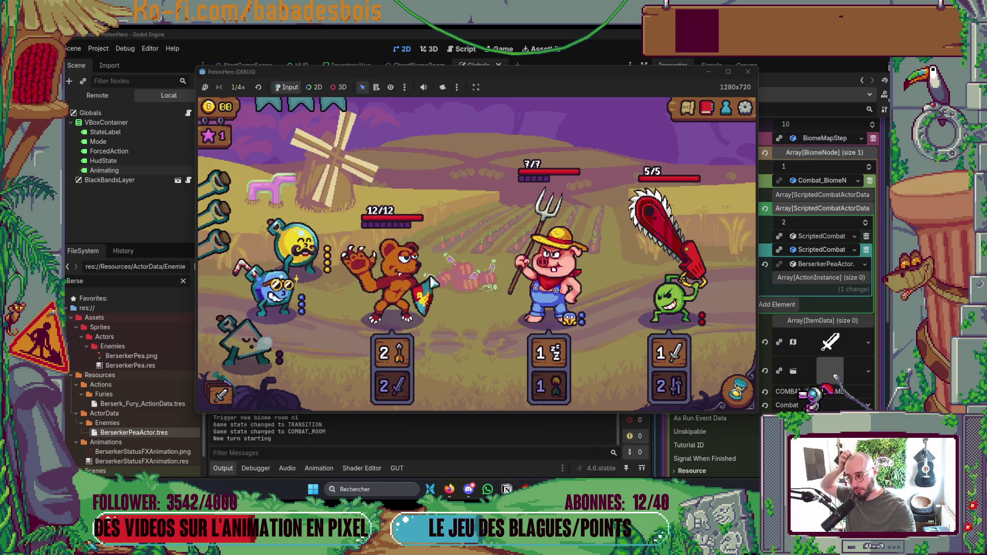
- Give potion flasks to the bear and an ally, then end the turn with the hourglass
{"action": "left_click", "coordinate": [311, 256]}
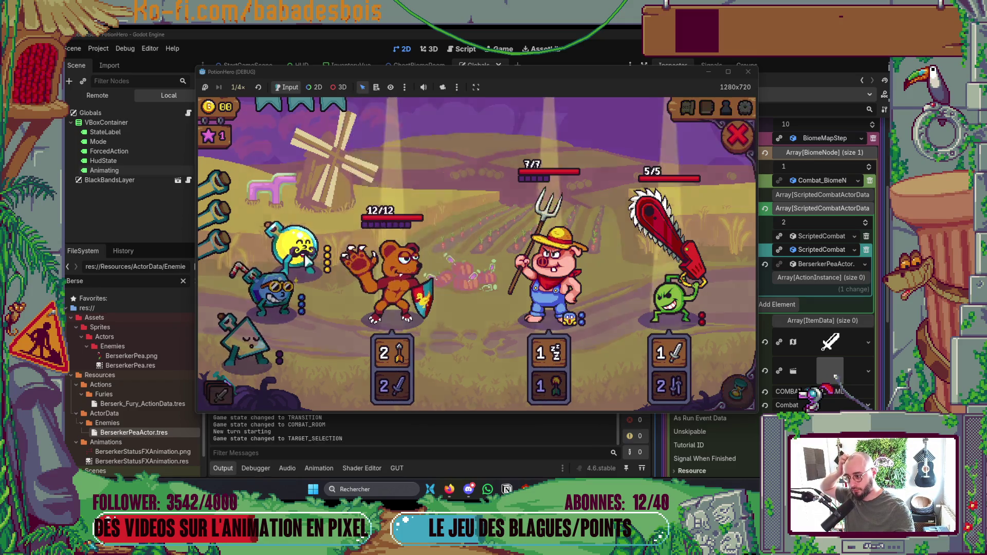
{"action": "left_click", "coordinate": [391, 289]}
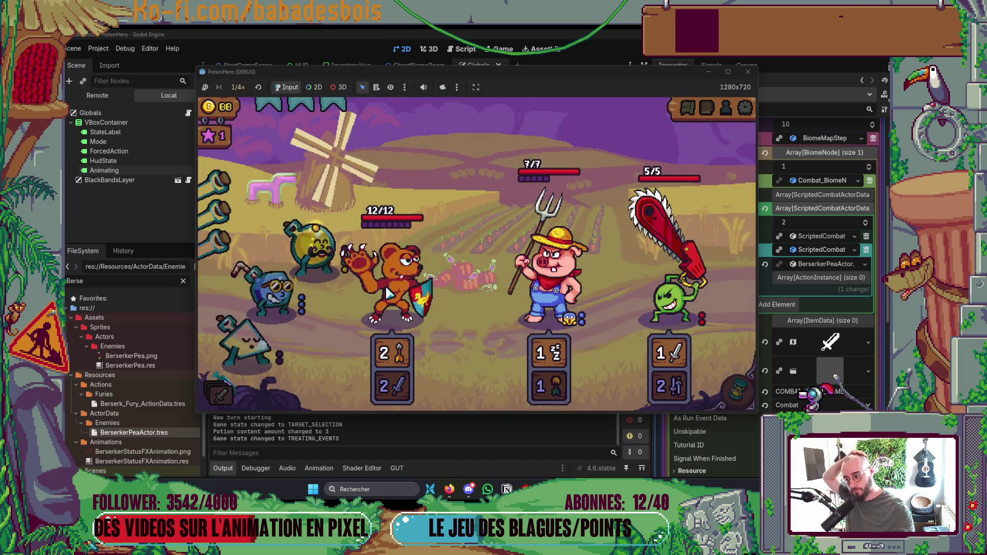
{"action": "left_click", "coordinate": [319, 289]}
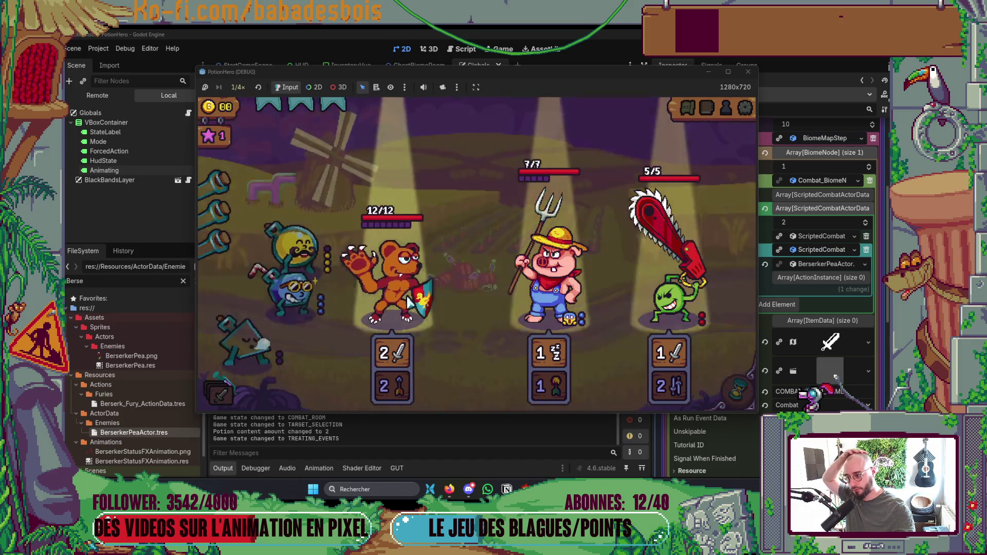
{"action": "left_click", "coordinate": [710, 337]}
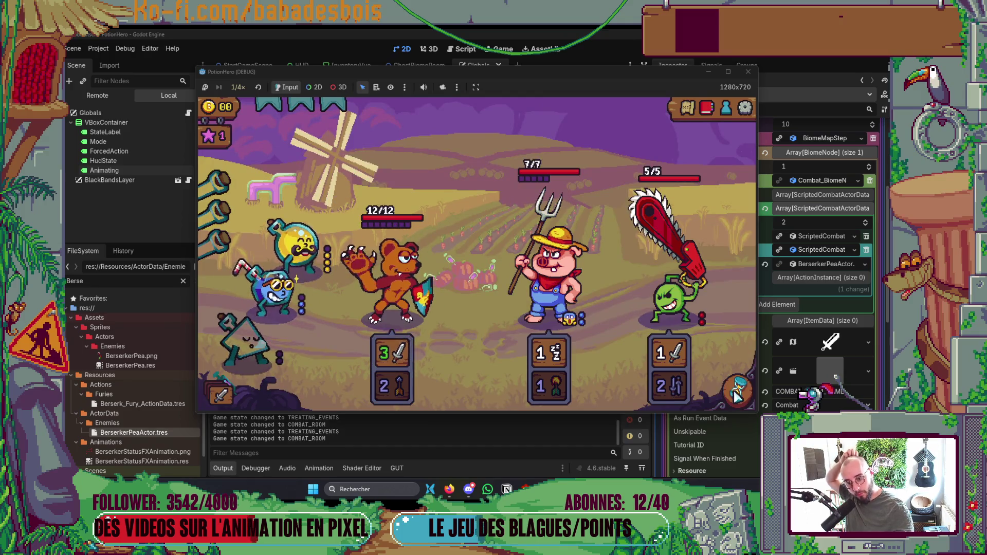
{"action": "left_click", "coordinate": [727, 376]}
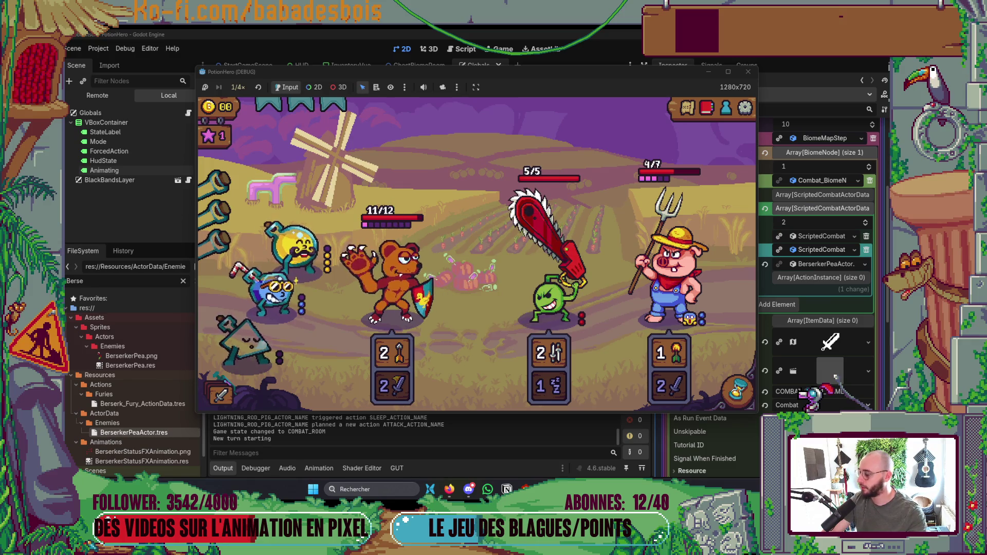
{"action": "key", "text": "alt+Tab"}
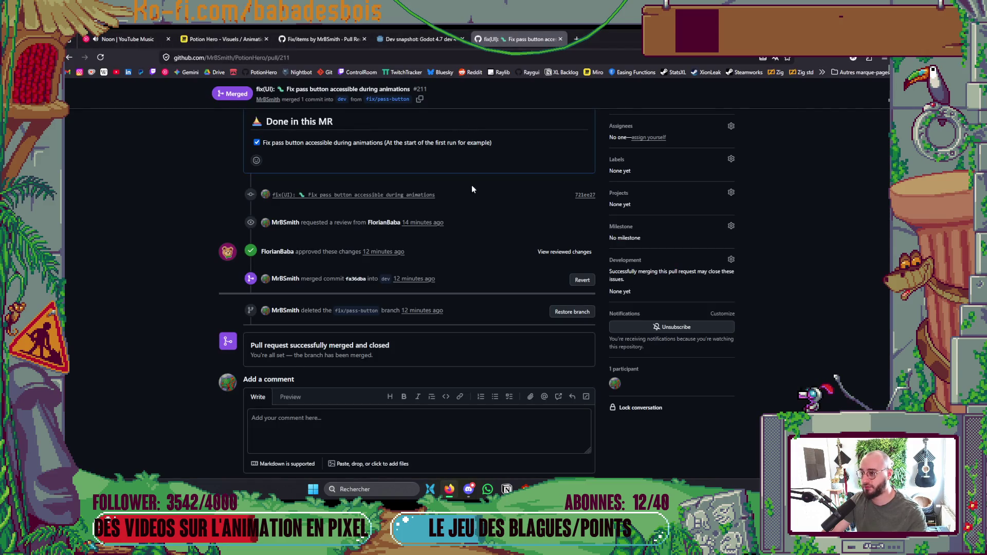
- Browse the Xion Leak Steam store page in a new Firefox tab from the XionLeak bookmark
{"action": "scroll", "coordinate": [471, 185], "scroll_direction": "up", "scroll_amount": 5}
{"action": "left_click", "coordinate": [576, 39]}
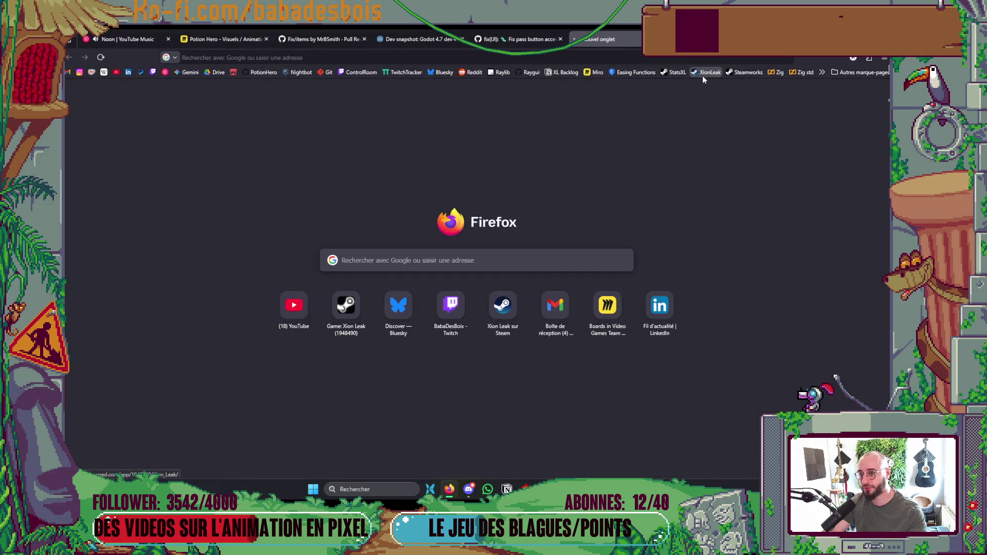
{"action": "left_click", "coordinate": [705, 72]}
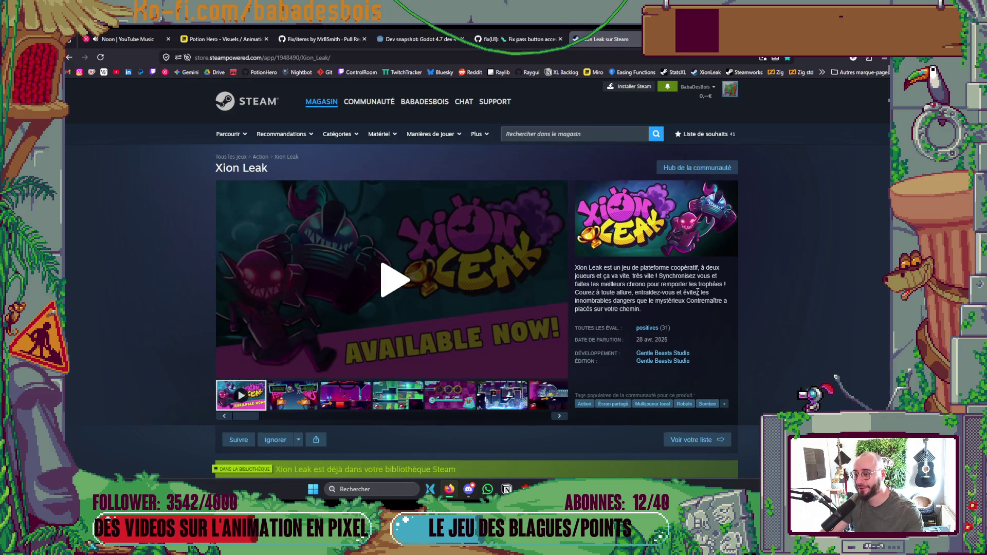
{"action": "mouse_move", "coordinate": [647, 331]}
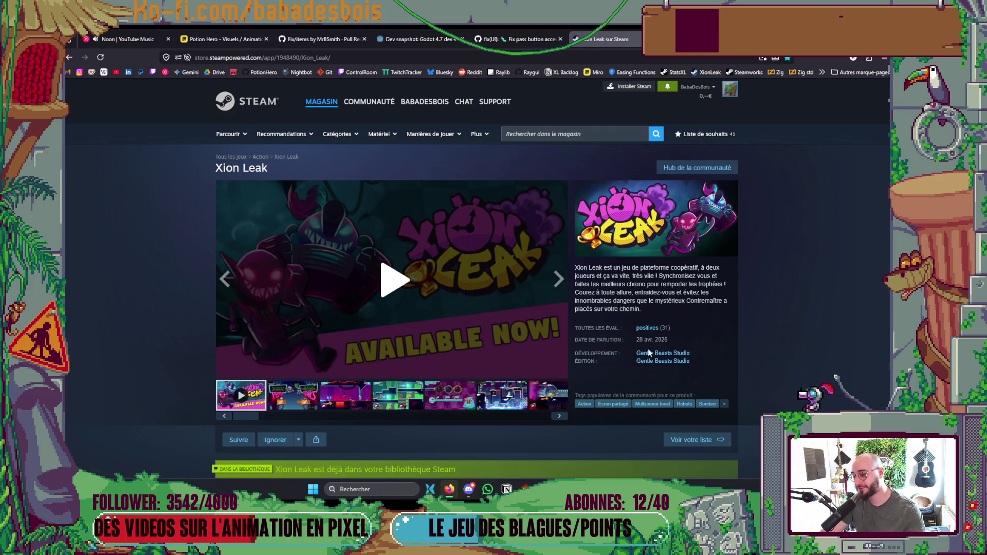
{"action": "scroll", "coordinate": [731, 278], "scroll_direction": "down", "scroll_amount": 15}
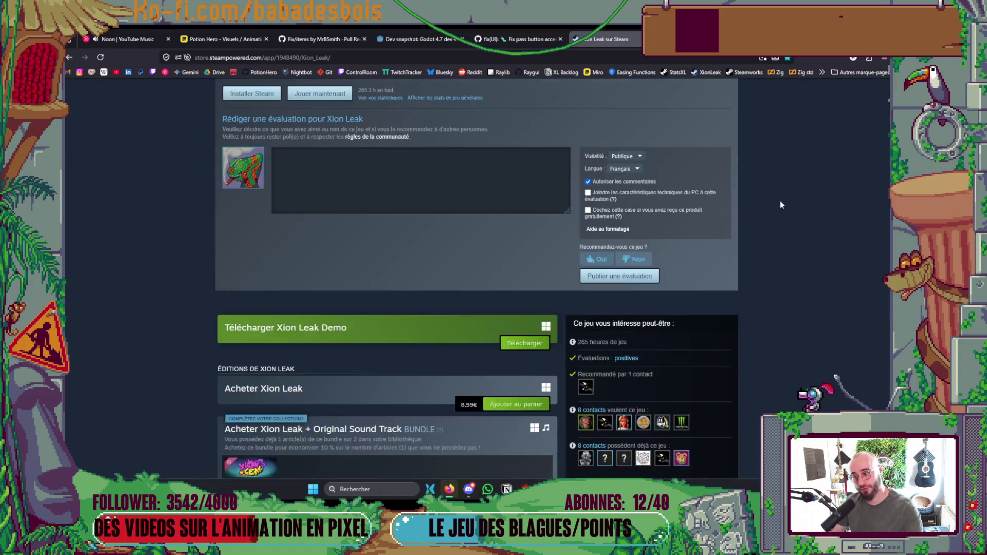
{"action": "scroll", "coordinate": [776, 201], "scroll_direction": "down", "scroll_amount": 4}
{"action": "scroll", "coordinate": [775, 200], "scroll_direction": "up", "scroll_amount": 11}
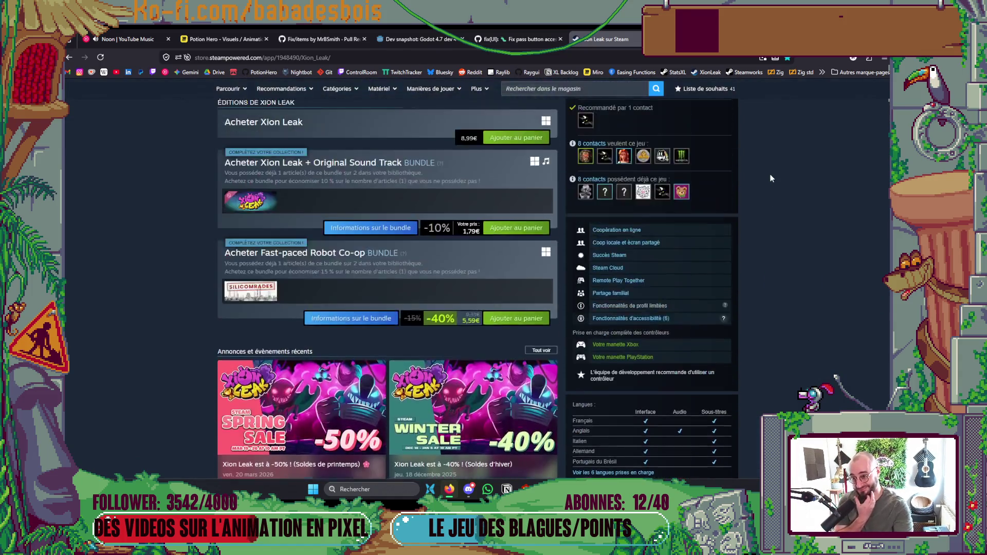
{"action": "scroll", "coordinate": [777, 165], "scroll_direction": "up", "scroll_amount": 6}
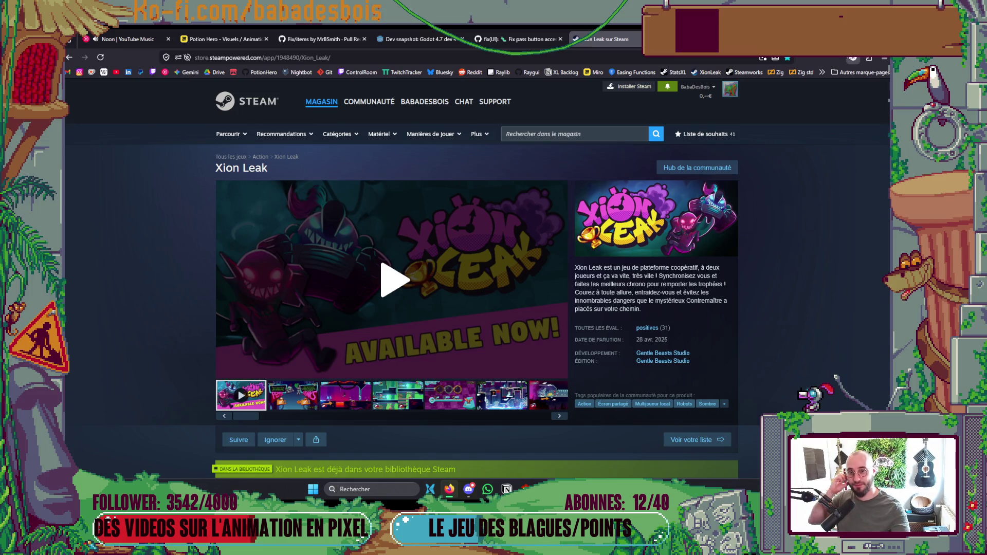
{"action": "key", "text": "alt+Tab"}
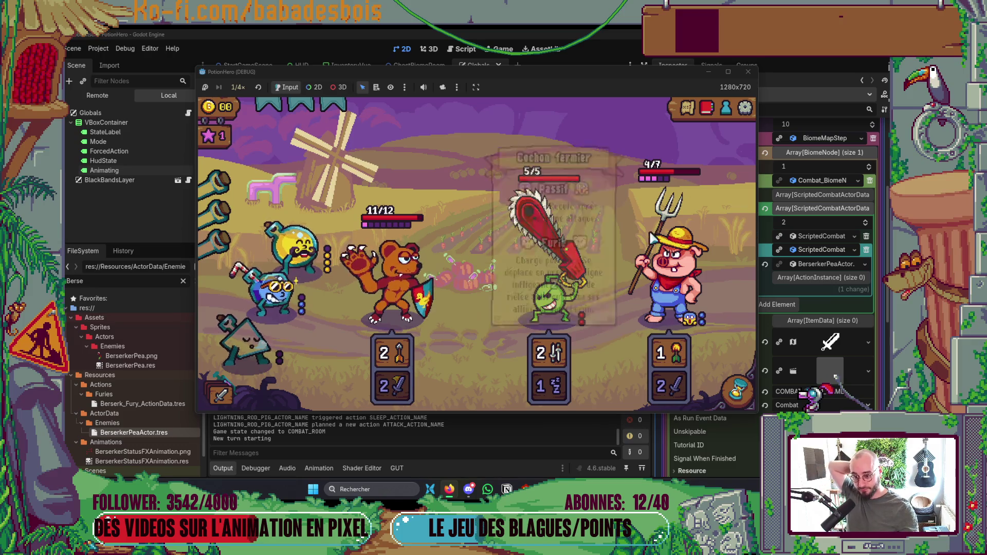
- End another combat turn so the enemies act, then close the PotionHero (DEBUG) window
{"action": "left_click", "coordinate": [745, 392]}
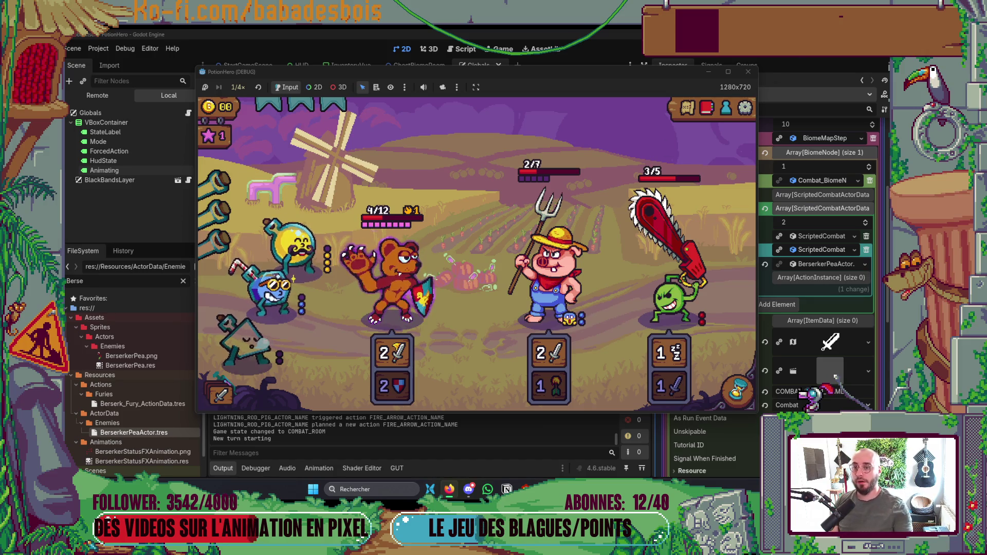
{"action": "left_click", "coordinate": [748, 71]}
{"action": "key", "text": "alt+Tab"}
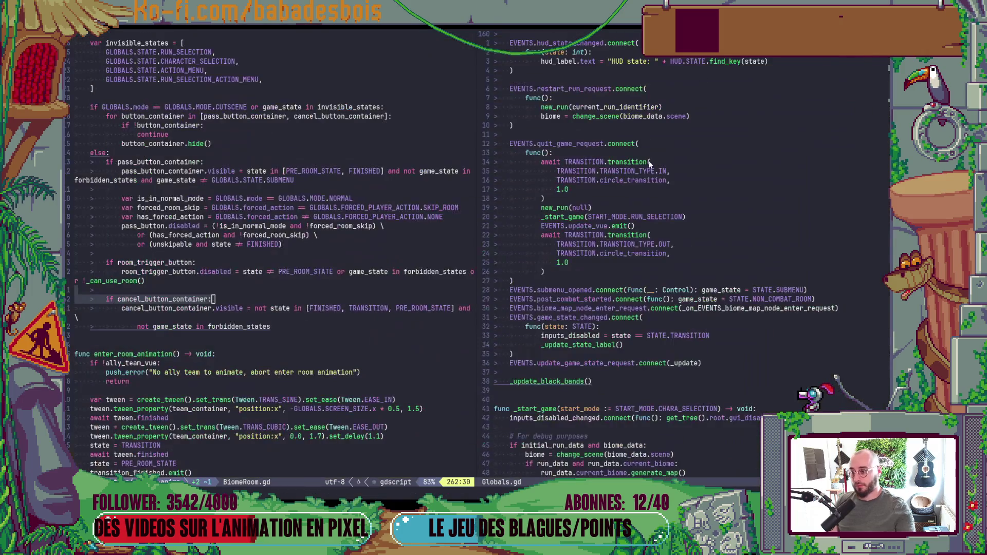
- Check the Backlog board, then move to the Globals.gd pane in Neovim with Ctrl+W l
{"action": "key", "text": "alt+Tab"}
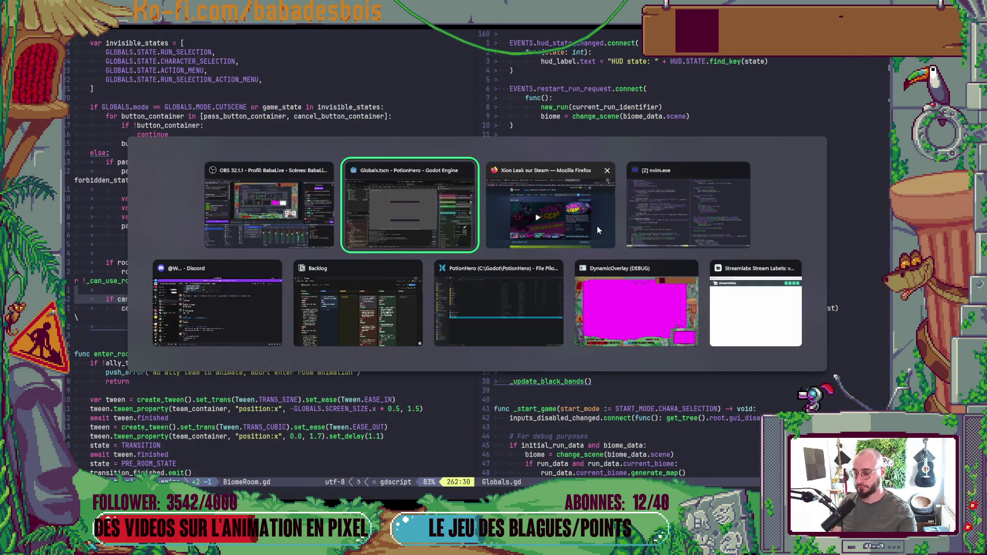
{"action": "left_click", "coordinate": [342, 339]}
{"action": "key", "text": "alt+Tab"}
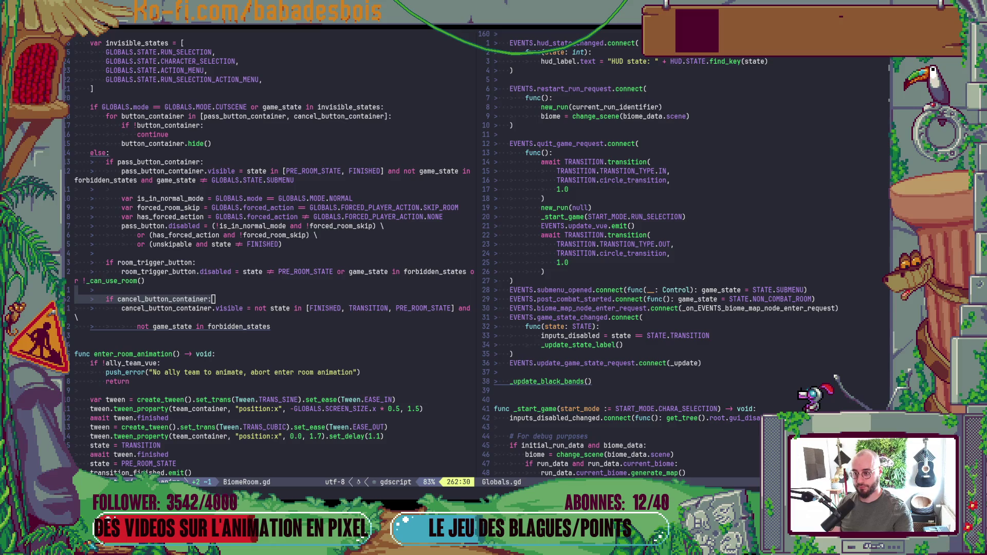
{"action": "key", "text": "Escape"}
{"action": "key", "text": "ctrl+w"}
{"action": "key", "text": "l"}
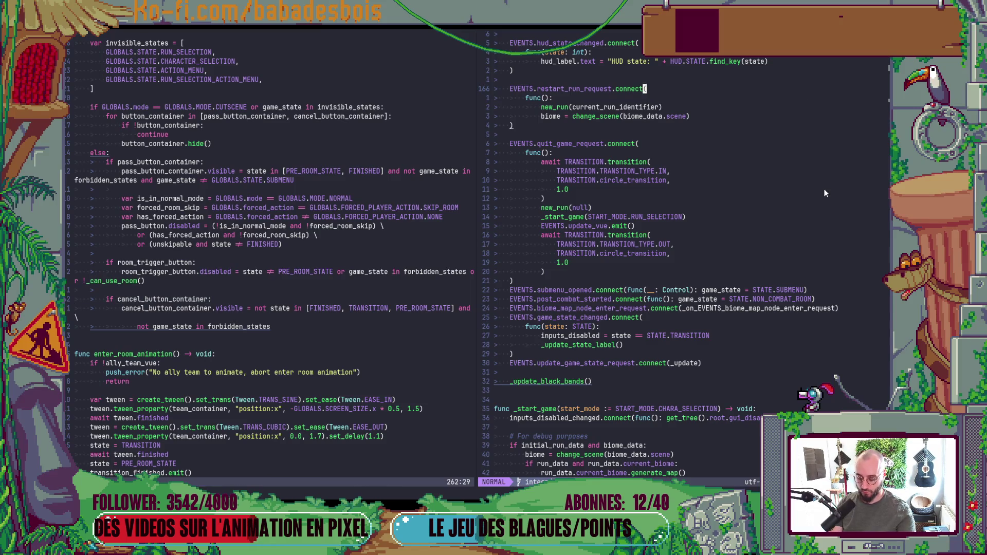
- Switch to the PotionHero folder, reveal the desktop, and launch Aseprite
{"action": "key", "text": "alt+Tab"}
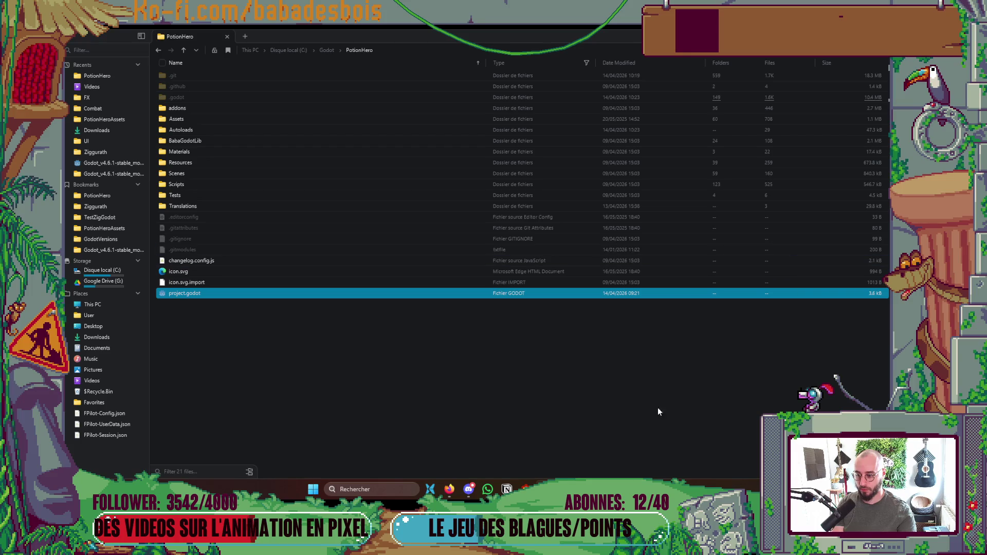
{"action": "key", "text": "Return"}
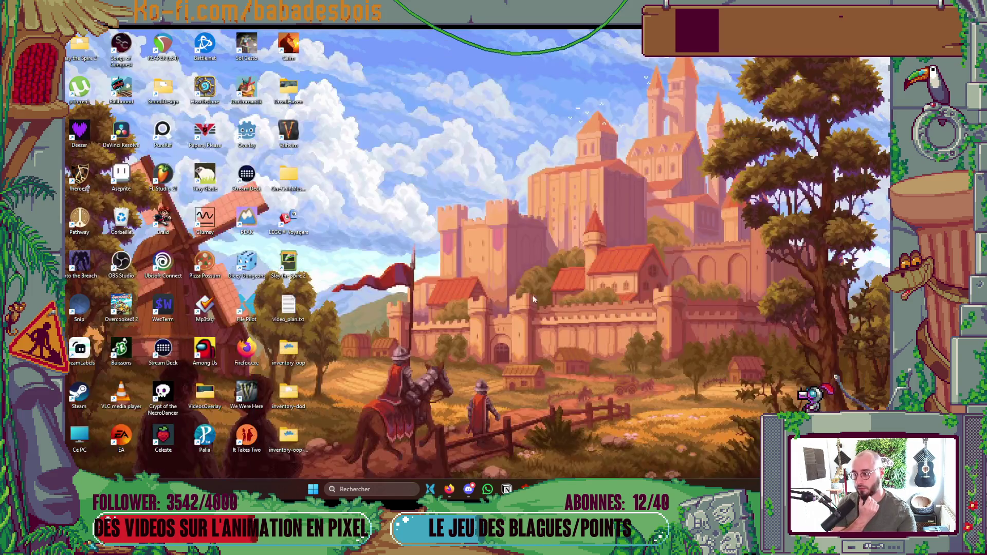
{"action": "double_click", "coordinate": [111, 166]}
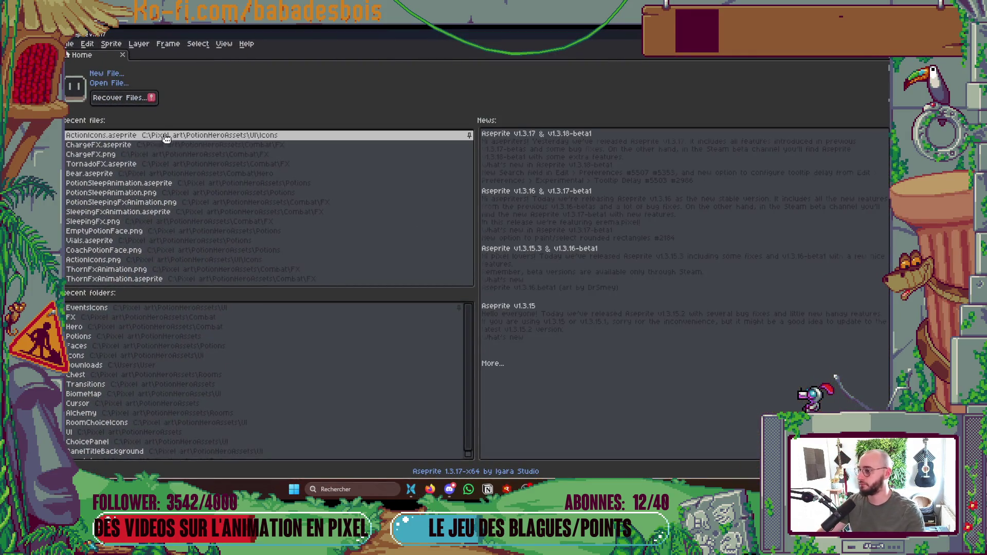
- Open ChargeFX.aseprite and add 20 px Top and Bottom borders in Canvas Size
{"action": "left_click", "coordinate": [123, 145]}
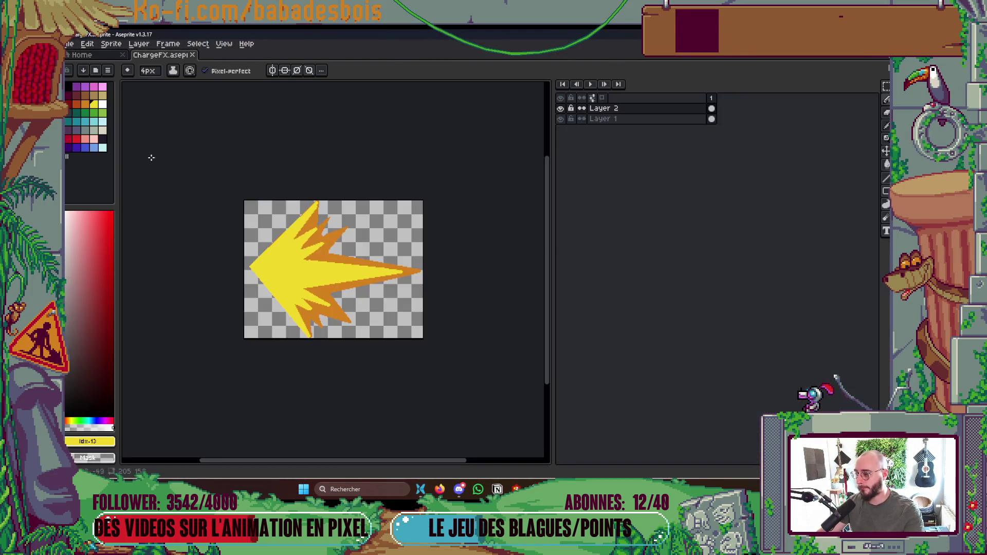
{"action": "scroll", "coordinate": [413, 341], "scroll_direction": "down", "scroll_amount": 1}
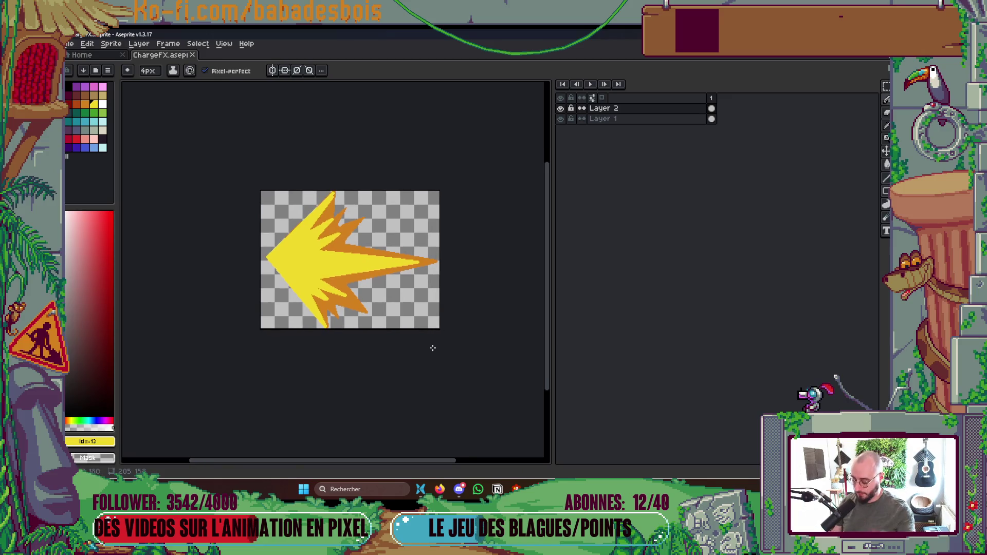
{"action": "key", "text": "ctrl+alt+c"}
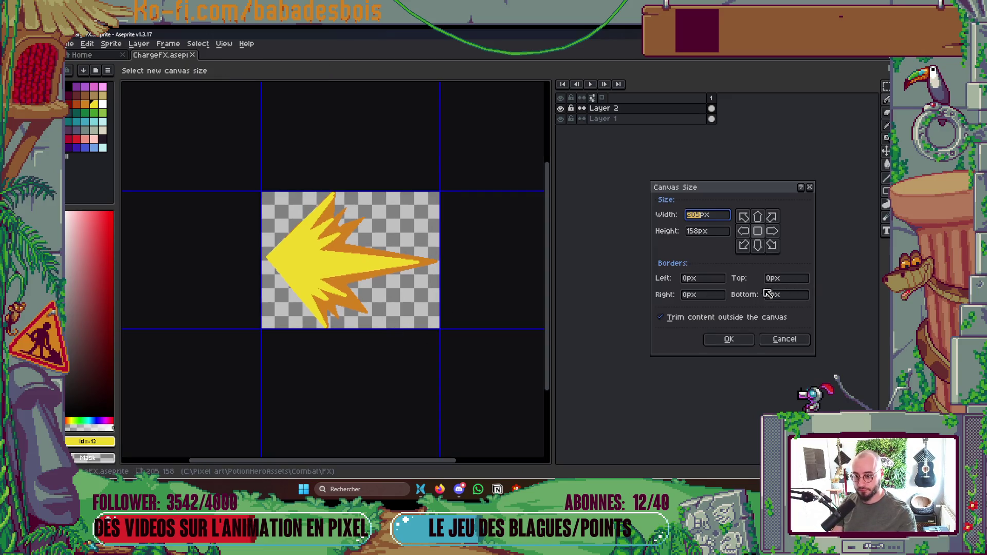
{"action": "left_click", "coordinate": [788, 278]}
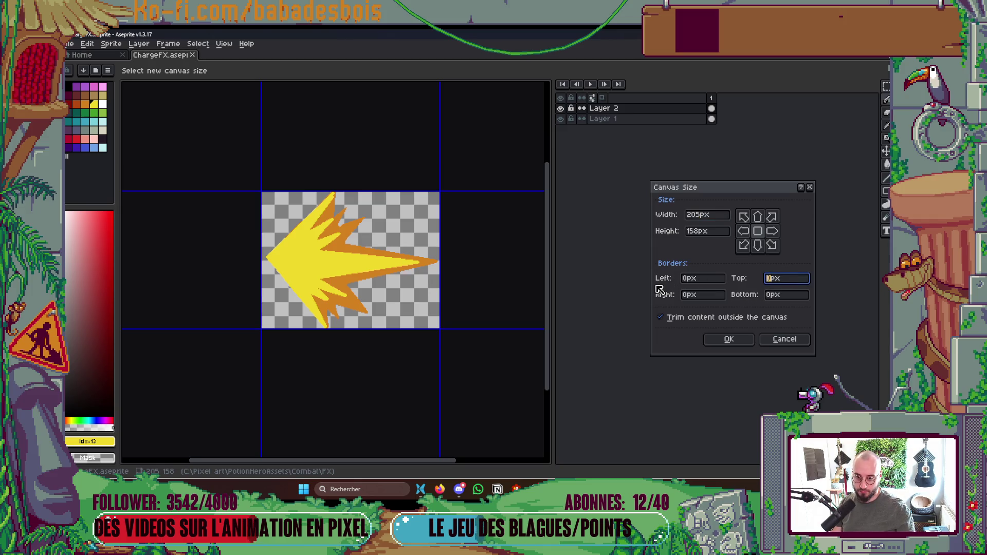
{"action": "type", "text": "20"}
{"action": "key", "text": "Tab"}
{"action": "type", "text": "2"}
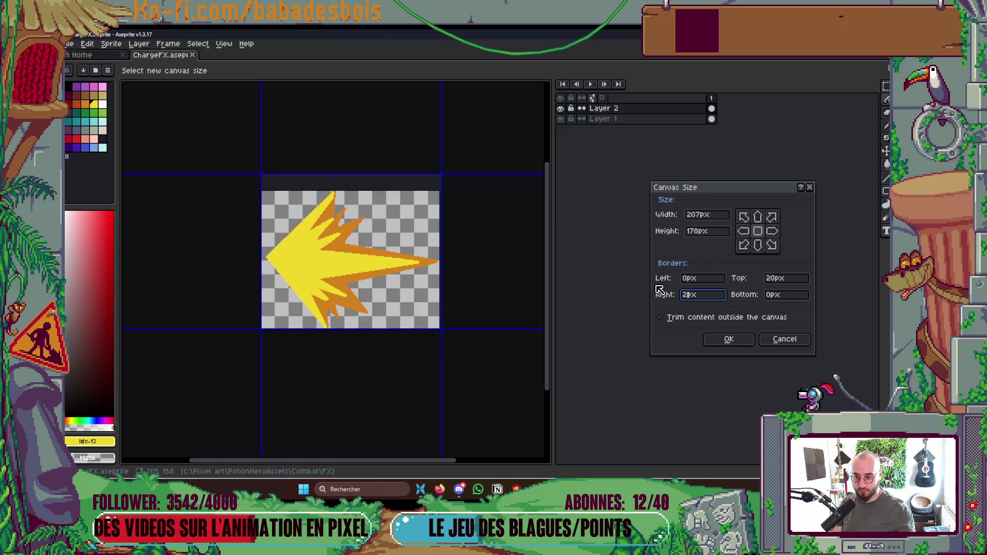
{"action": "key", "text": "Tab"}
{"action": "type", "text": "20"}
{"action": "key", "text": "Return"}
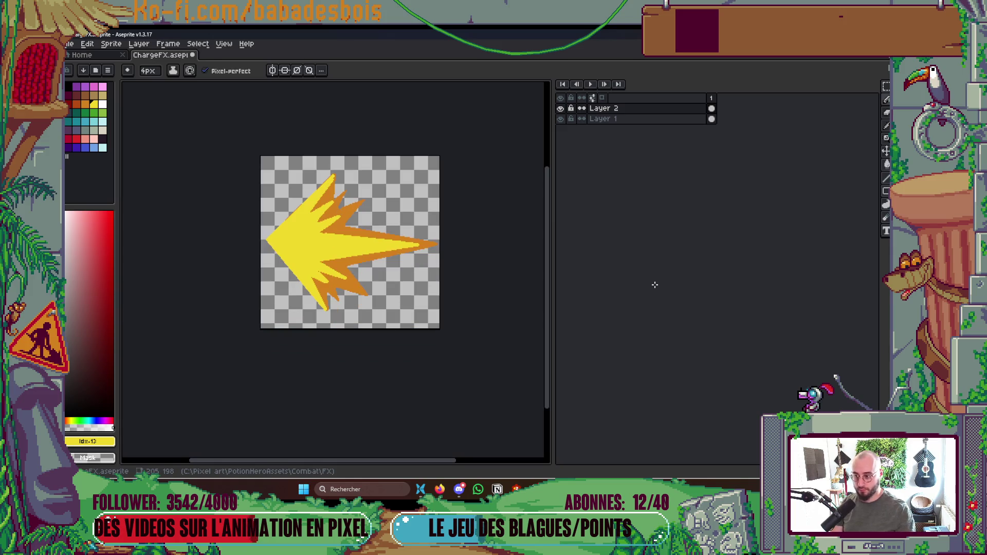
- Repaint the upper flame spike edges with the Pencil, then shrink the brush to 2 px
{"action": "left_click_drag", "start_coordinate": [354, 186], "coordinate": [367, 180]}
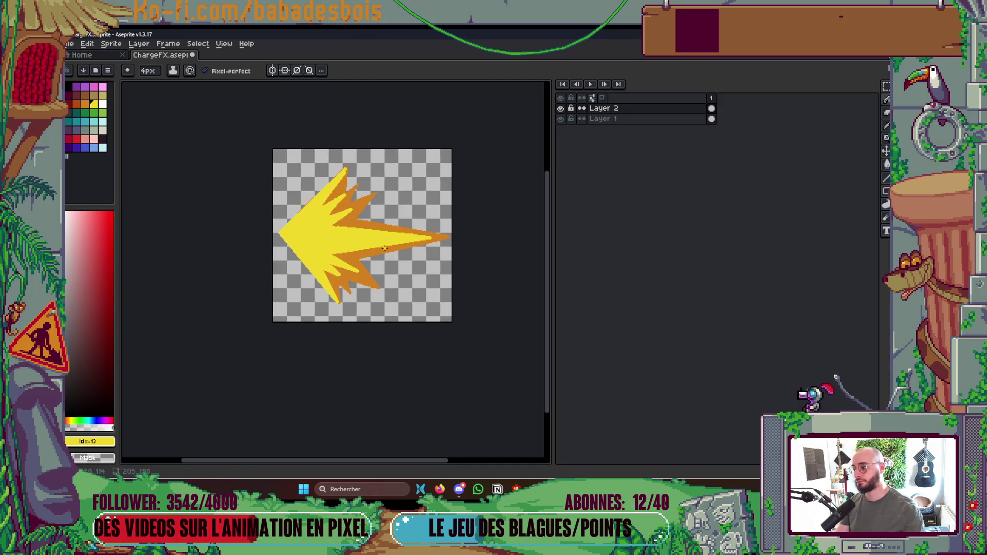
{"action": "scroll", "coordinate": [384, 245], "scroll_direction": "up", "scroll_amount": 4}
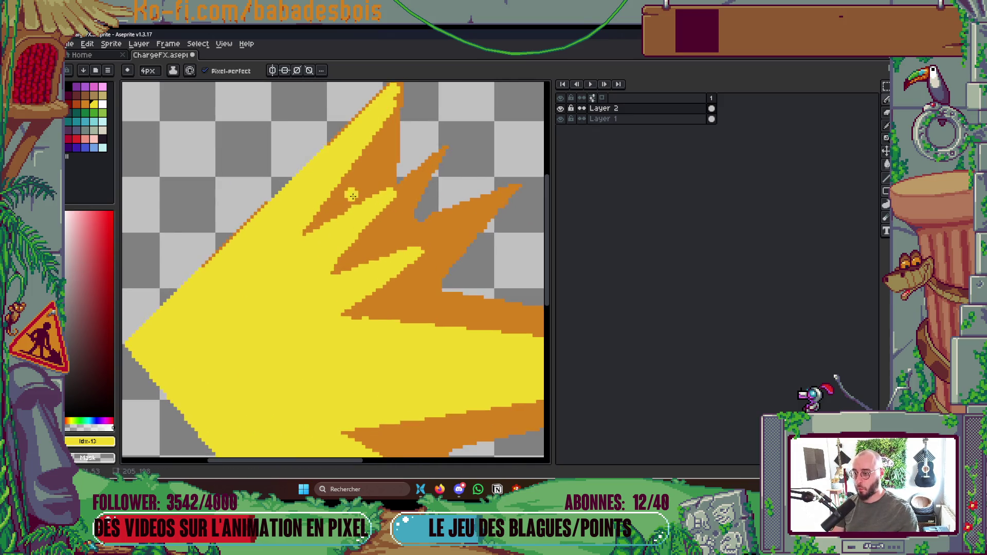
{"action": "key", "text": "v"}
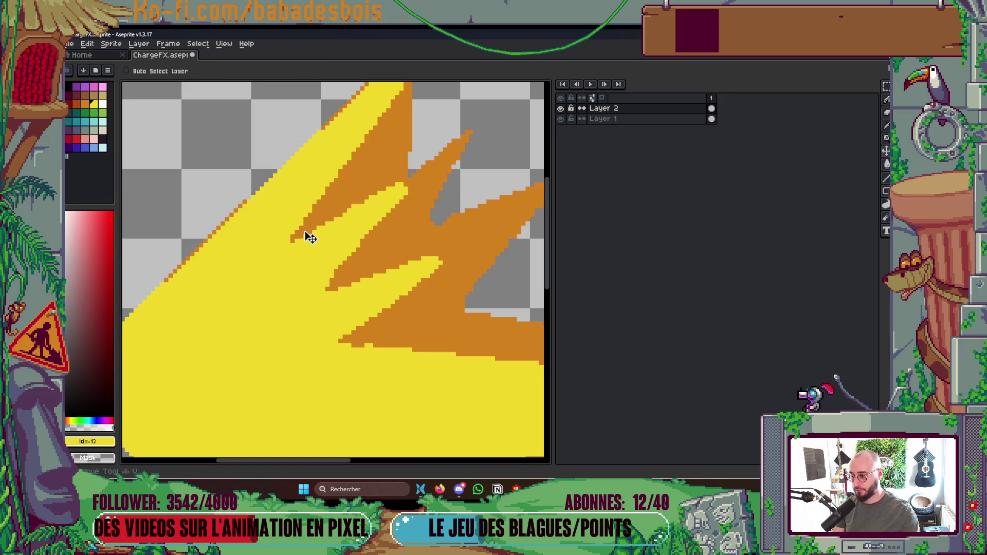
{"action": "key", "text": "b"}
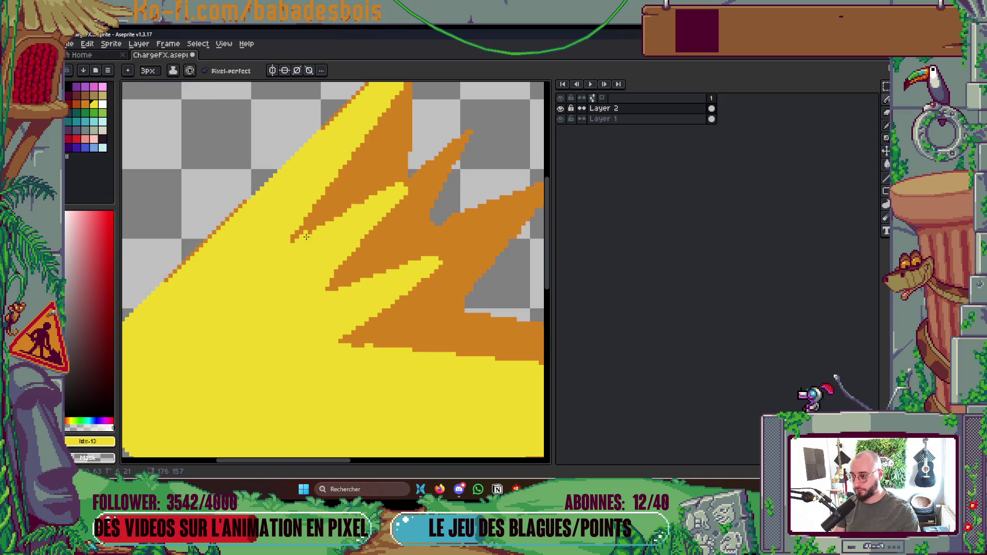
{"action": "left_click_drag", "start_coordinate": [299, 238], "coordinate": [401, 195]}
{"action": "left_click_drag", "start_coordinate": [309, 231], "coordinate": [411, 185]}
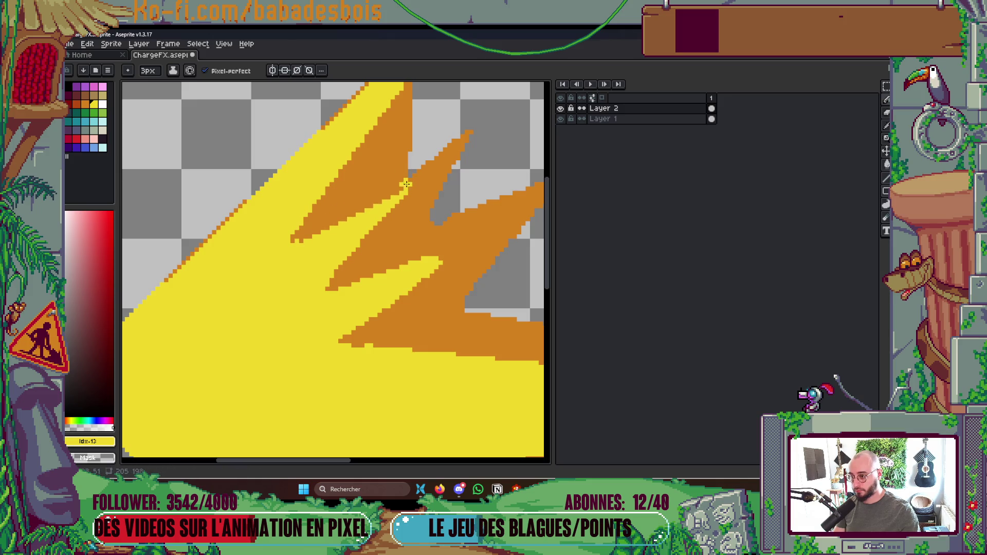
{"action": "scroll", "coordinate": [384, 198], "scroll_direction": "down", "scroll_amount": 1}
{"action": "scroll", "coordinate": [383, 198], "scroll_direction": "up", "scroll_amount": 1}
{"action": "key", "text": "minus"}
{"action": "scroll", "coordinate": [357, 185], "scroll_direction": "down", "scroll_amount": 3}
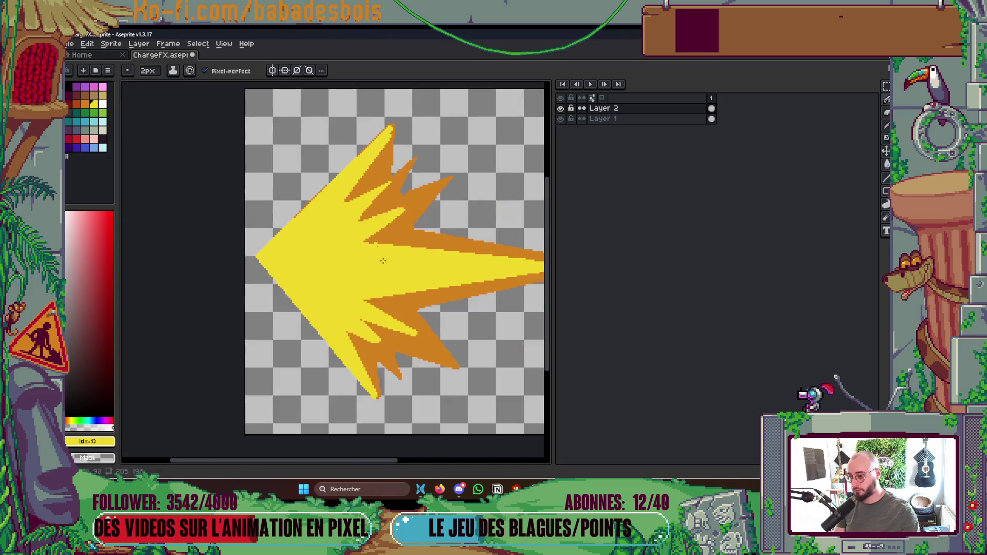
{"action": "scroll", "coordinate": [385, 261], "scroll_direction": "up", "scroll_amount": 3}
{"action": "scroll", "coordinate": [373, 211], "scroll_direction": "down", "scroll_amount": 3}
{"action": "scroll", "coordinate": [338, 196], "scroll_direction": "up", "scroll_amount": 3}
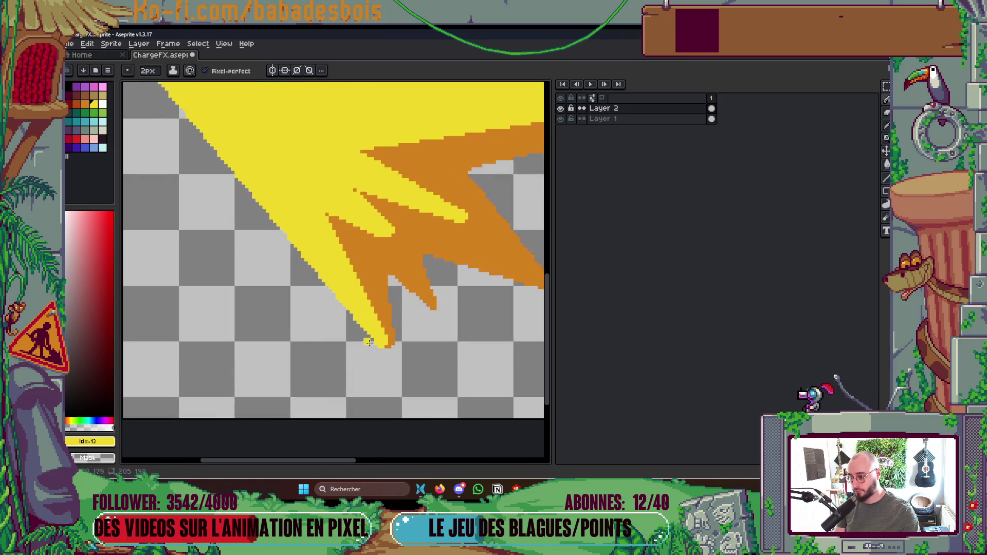
- Draw an orange line from the lower notch to the spike tip, undoing a stray yellow line
{"action": "right_click", "coordinate": [305, 169]}
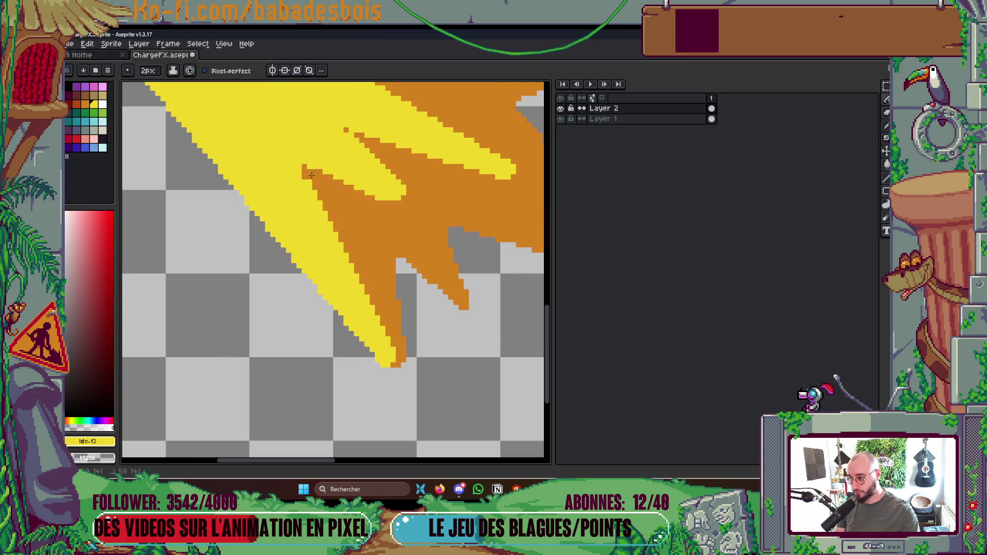
{"action": "right_click", "coordinate": [405, 378]}
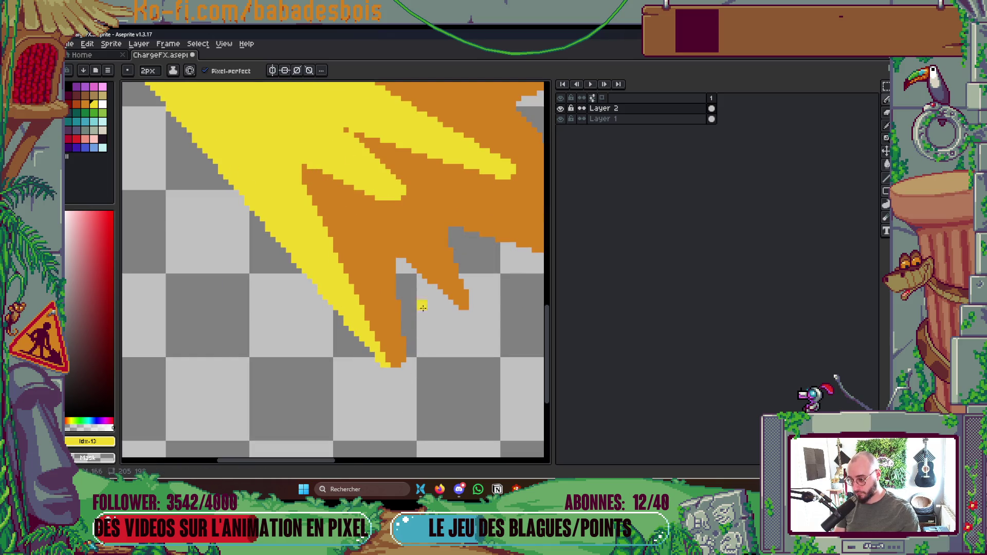
{"action": "left_click", "coordinate": [304, 166]}
{"action": "left_click", "coordinate": [402, 211], "text": "shift"}
{"action": "key", "text": "ctrl+z"}
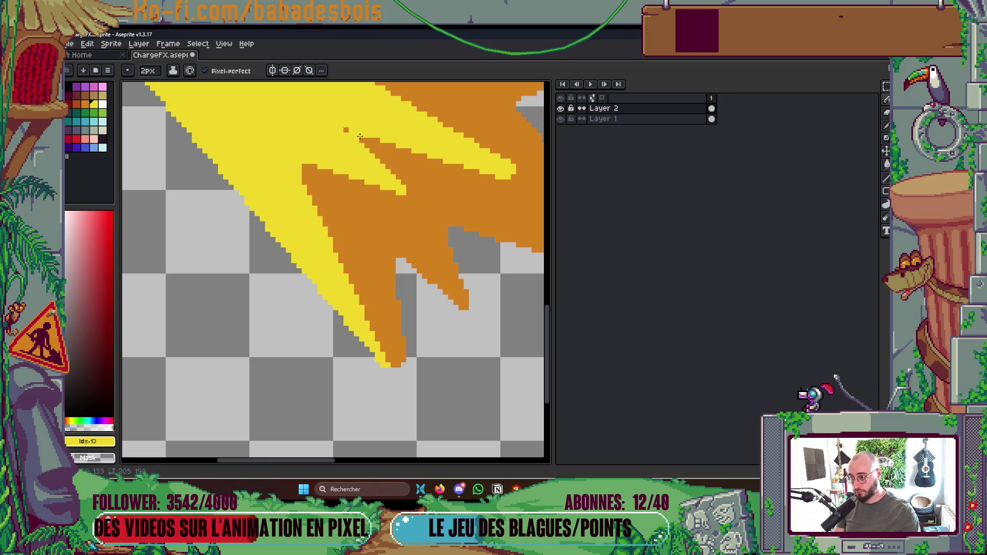
{"action": "scroll", "coordinate": [433, 149], "scroll_direction": "up", "scroll_amount": 2}
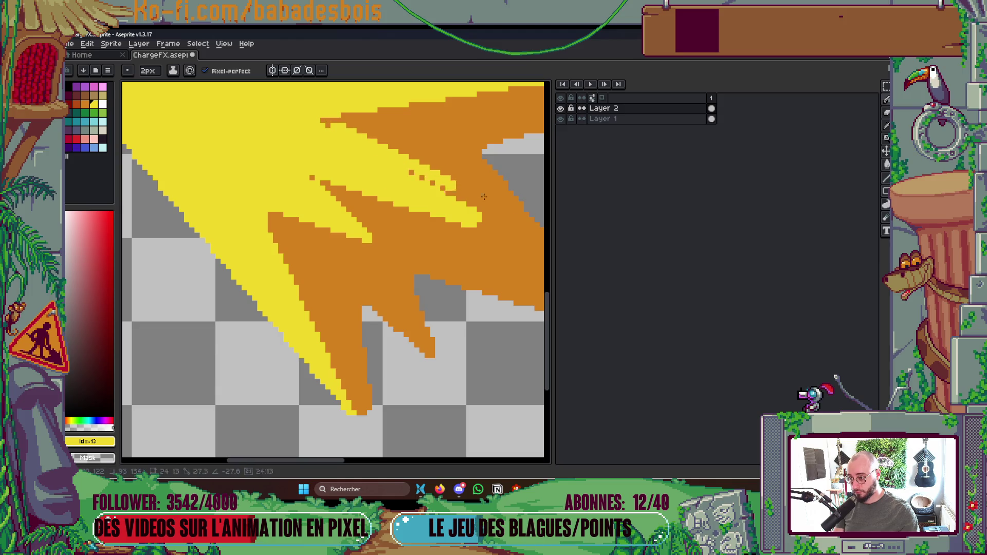
- Narrow the upper yellow band with an orange line and paint orange into the middle spike
{"action": "right_click", "coordinate": [520, 235], "text": "shift"}
{"action": "scroll", "coordinate": [520, 235], "scroll_direction": "down", "scroll_amount": 3}
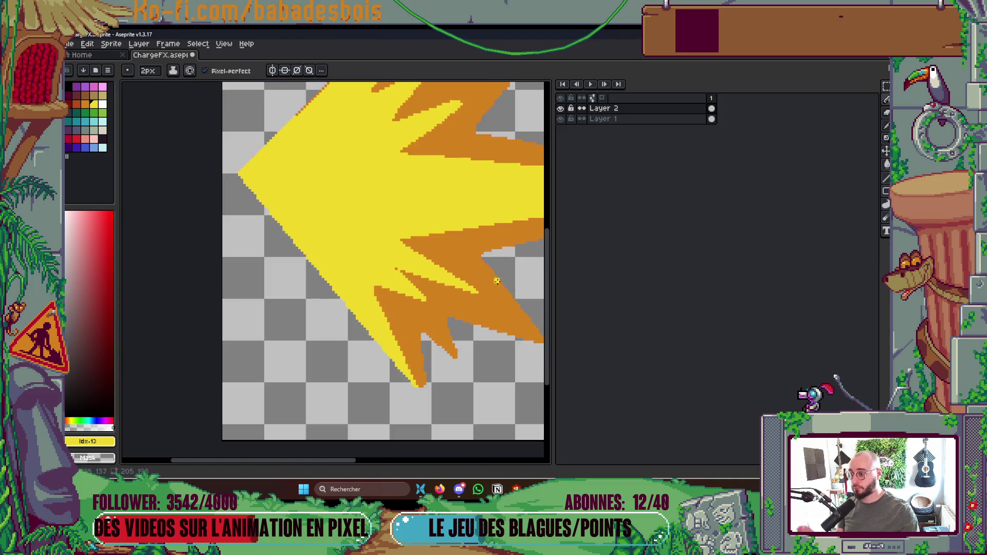
{"action": "scroll", "coordinate": [404, 266], "scroll_direction": "up", "scroll_amount": 3}
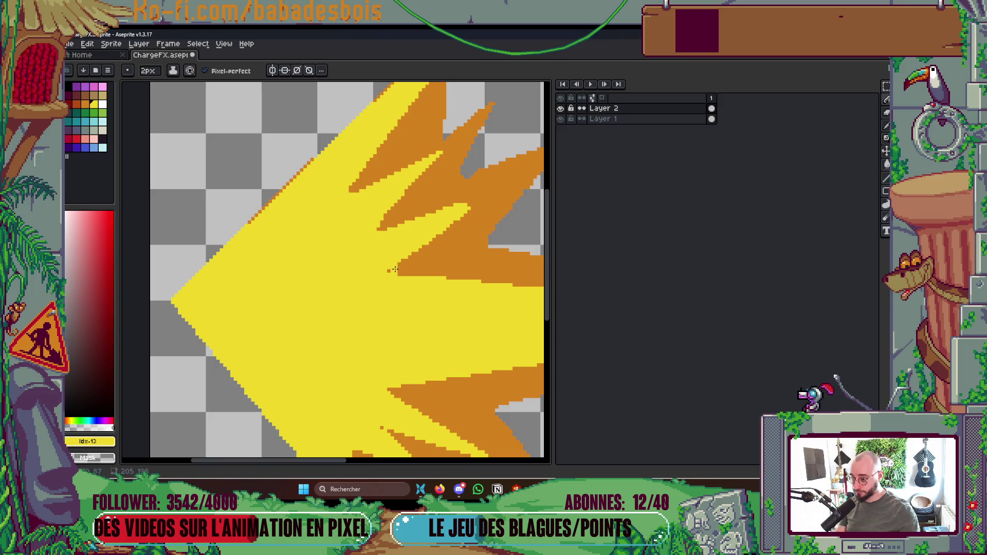
{"action": "left_click_drag", "start_coordinate": [391, 270], "coordinate": [473, 207]}
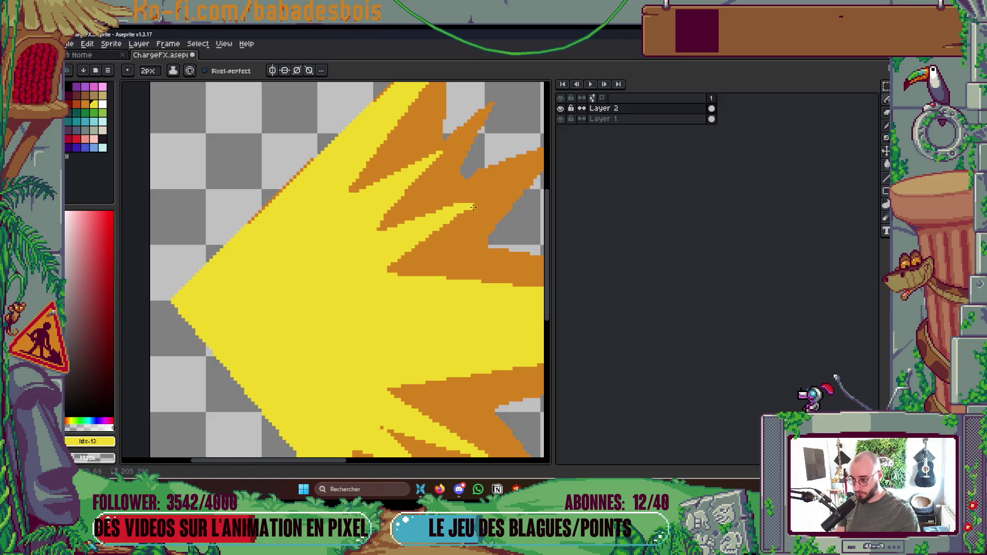
{"action": "mouse_move", "coordinate": [393, 267]}
{"action": "left_mouse_down"}
{"action": "mouse_move", "coordinate": [472, 206]}
{"action": "mouse_move", "coordinate": [463, 250]}
{"action": "left_mouse_up"}
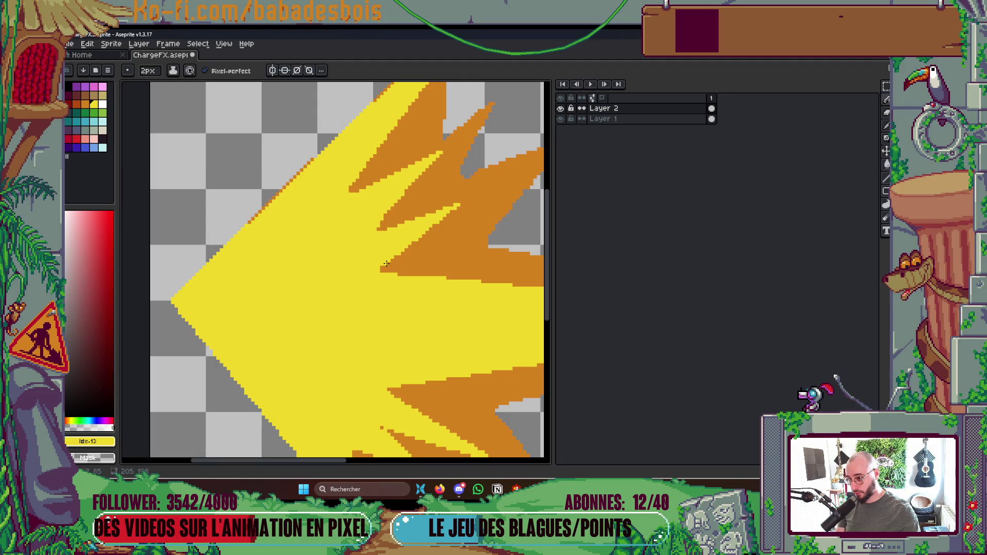
{"action": "scroll", "coordinate": [385, 247], "scroll_direction": "up", "scroll_amount": 1}
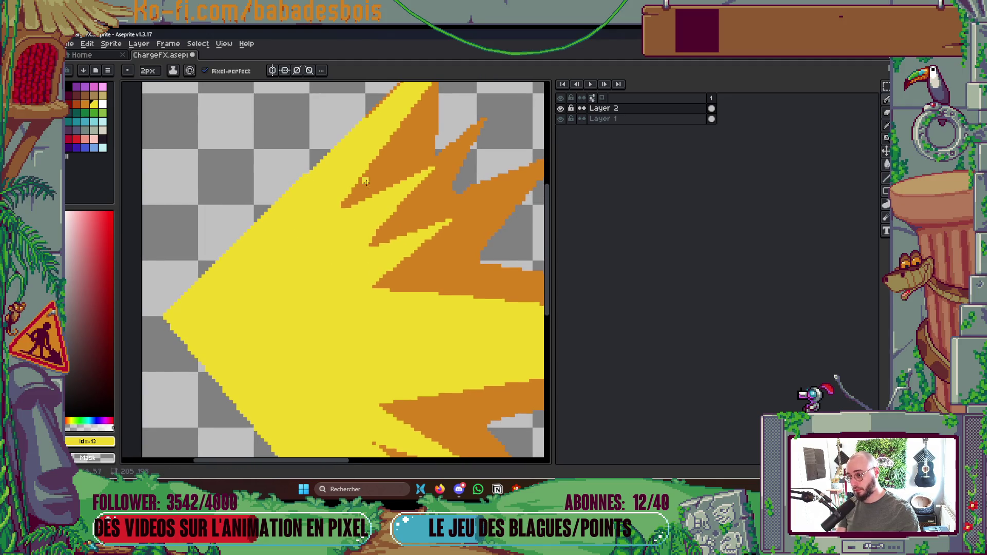
{"action": "scroll", "coordinate": [367, 214], "scroll_direction": "up", "scroll_amount": 5}
- Add a yellow line along the spike's upper edge, undoing yellow strokes inside the tip
{"action": "left_click", "coordinate": [418, 139], "text": "shift"}
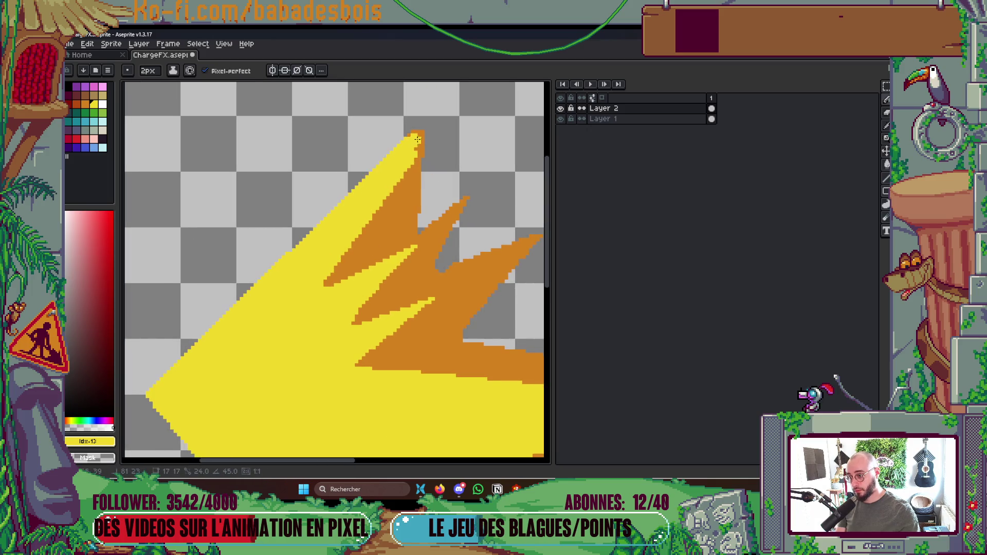
{"action": "left_click_drag", "start_coordinate": [418, 135], "coordinate": [390, 194]}
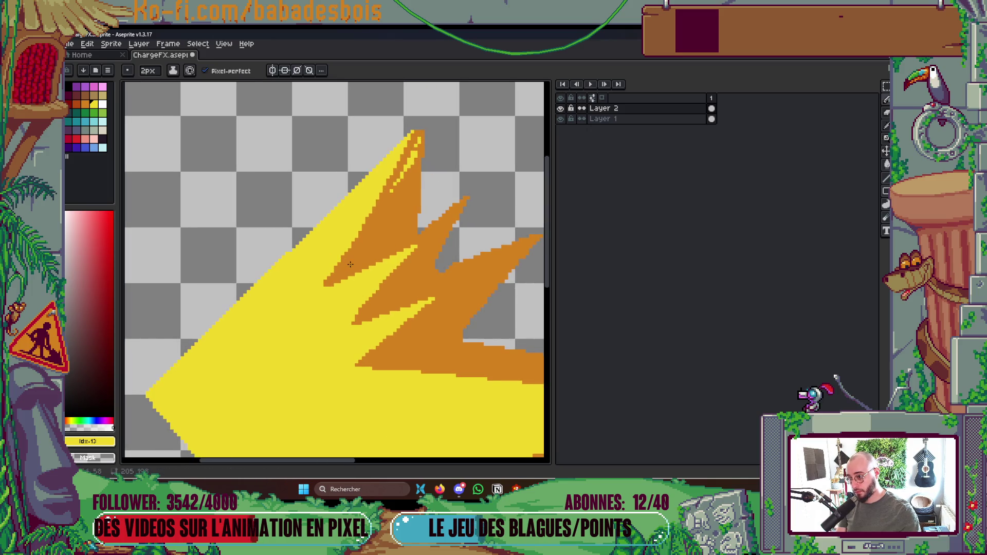
{"action": "key", "text": "ctrl+z"}
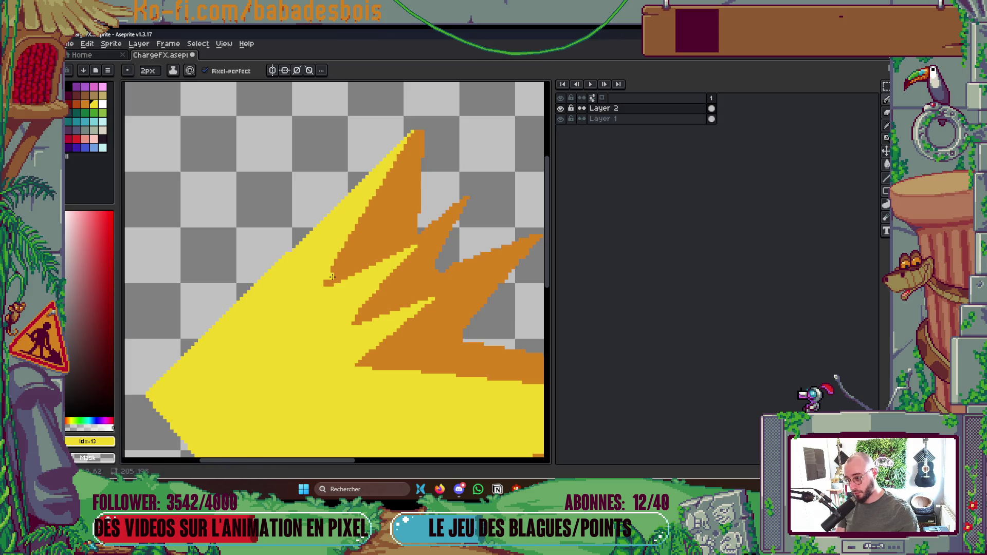
{"action": "scroll", "coordinate": [377, 254], "scroll_direction": "down", "scroll_amount": 3}
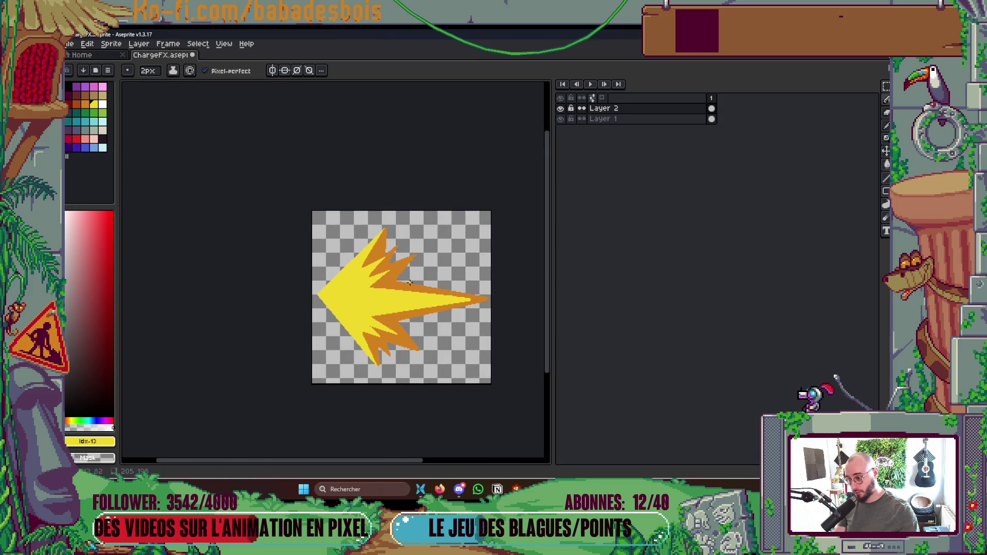
{"action": "scroll", "coordinate": [406, 288], "scroll_direction": "down", "scroll_amount": 1}
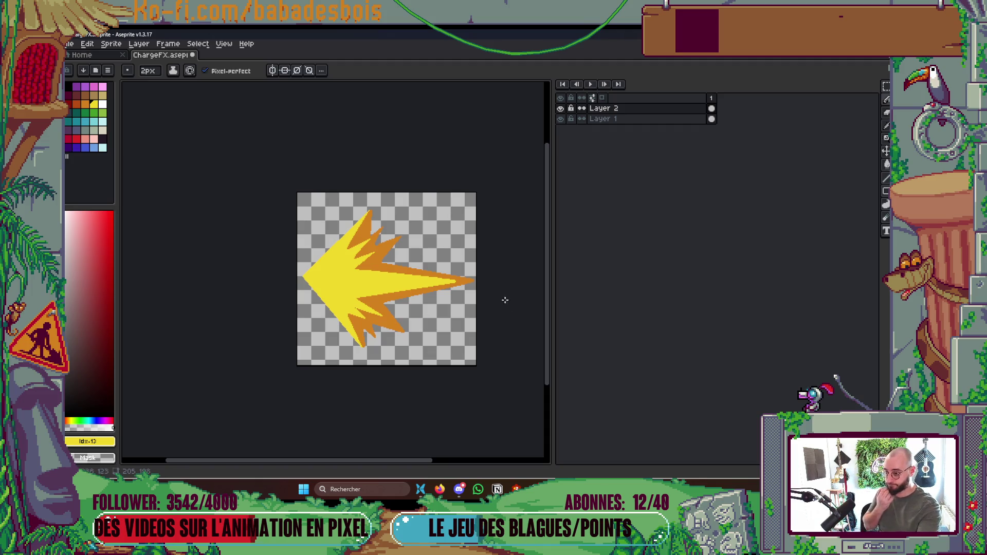
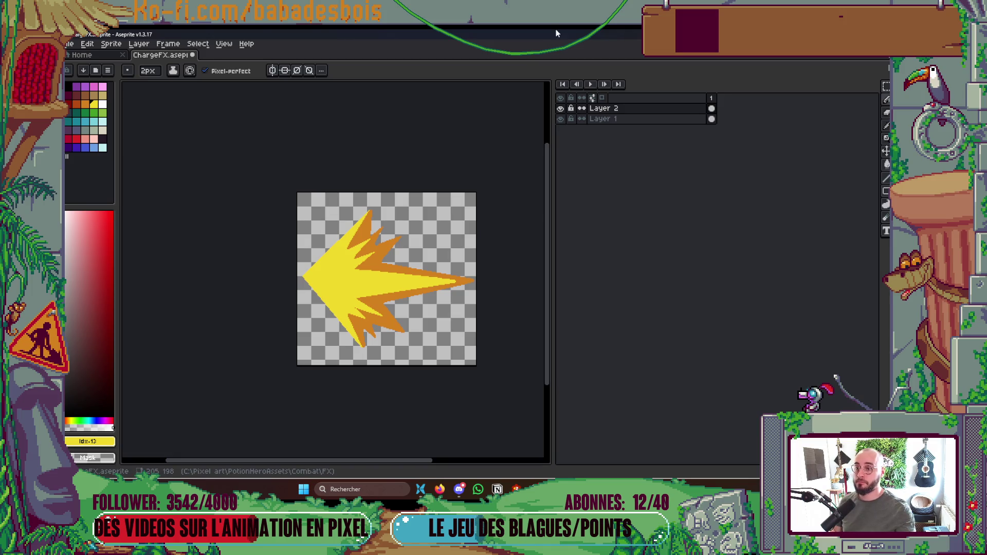
- Check Layer 2, add a new Layer 3 above it, and pick pale white as the drawing colour
{"action": "left_click", "coordinate": [561, 108]}
{"action": "left_click", "coordinate": [560, 108]}
{"action": "scroll", "coordinate": [335, 323], "scroll_direction": "up", "scroll_amount": 3}
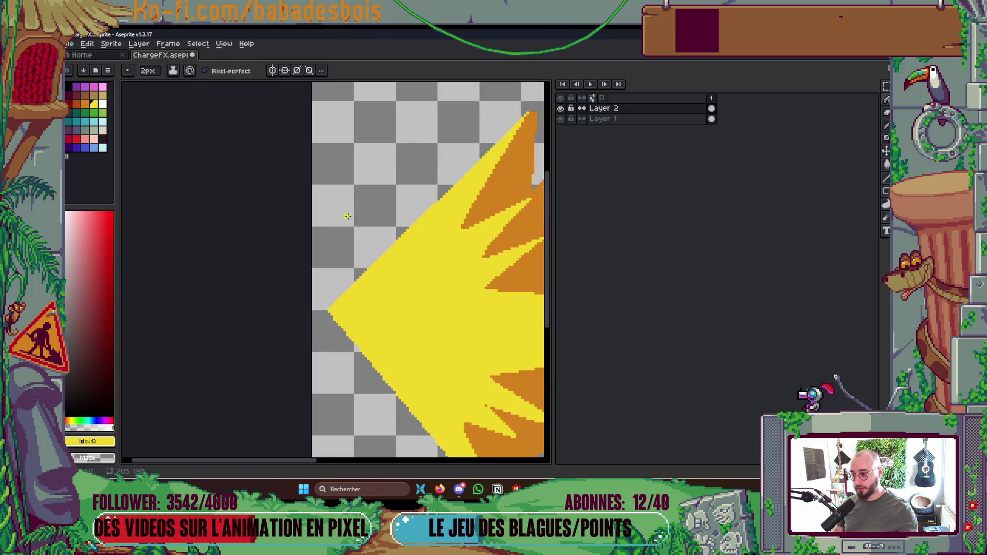
{"action": "right_click", "coordinate": [647, 113]}
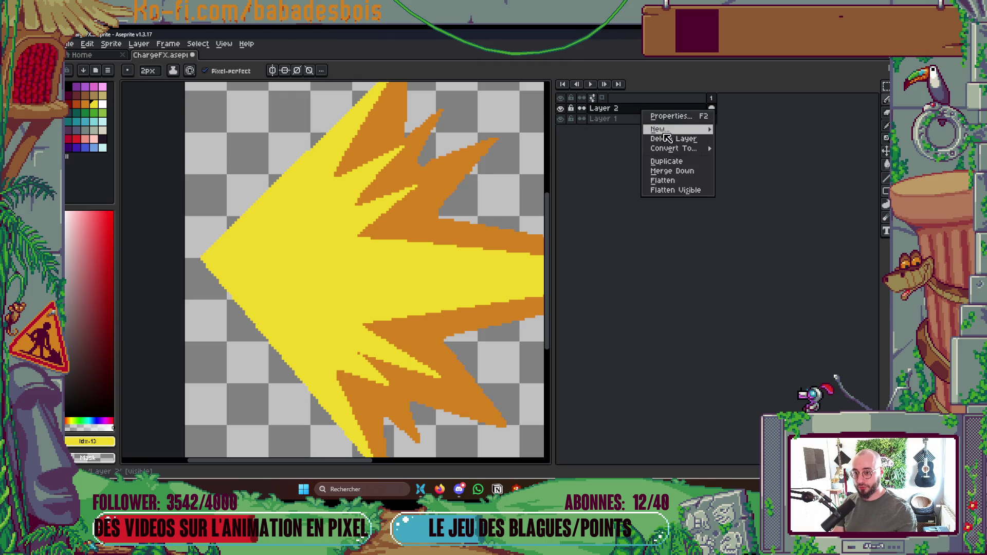
{"action": "mouse_move", "coordinate": [669, 128]}
{"action": "left_click", "coordinate": [728, 128]}
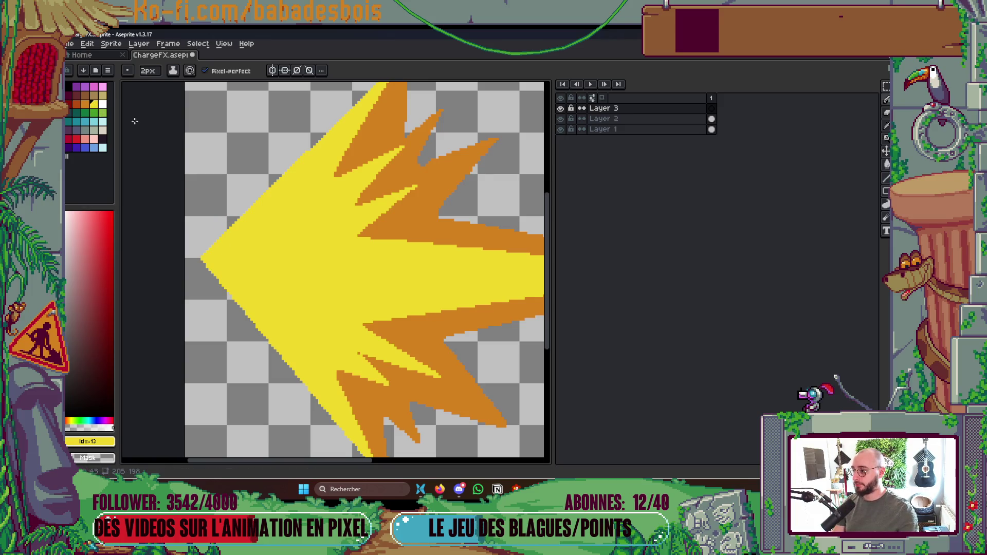
{"action": "left_click", "coordinate": [102, 105]}
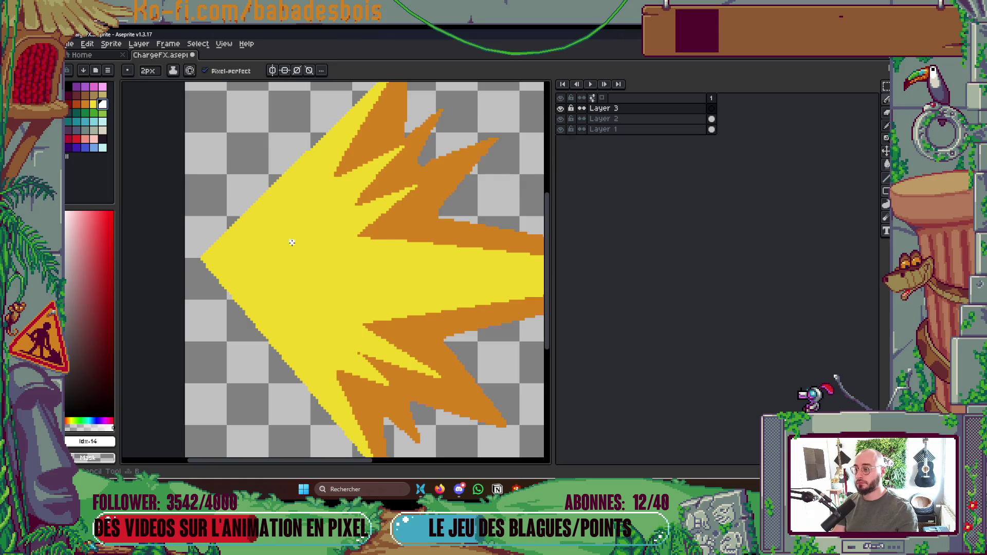
- Draw white highlight lines along the upper-left and lower-left edges of the yellow arrow point
{"action": "mouse_move", "coordinate": [216, 261]}
{"action": "left_mouse_down"}
{"action": "mouse_move", "coordinate": [277, 186]}
{"action": "mouse_move", "coordinate": [244, 224]}
{"action": "left_mouse_up"}
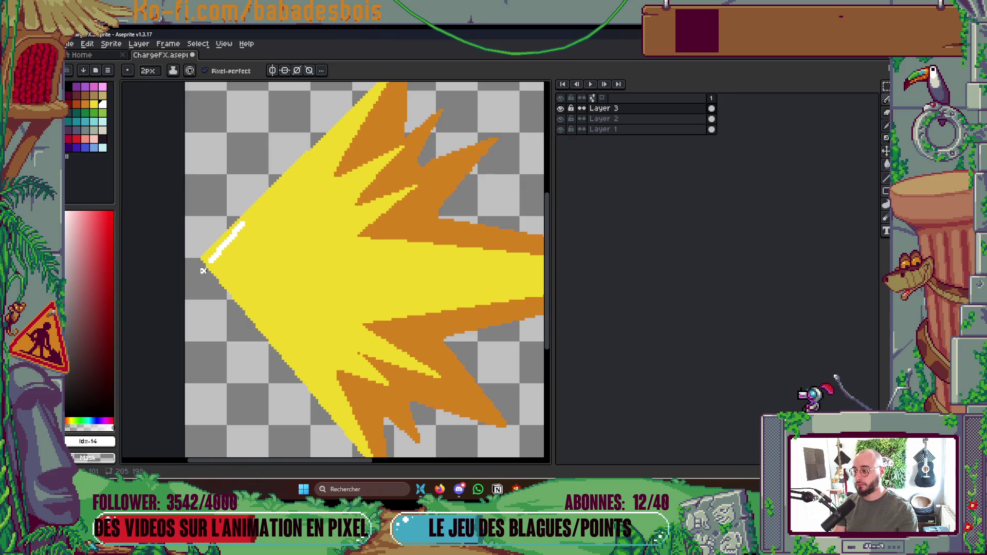
{"action": "mouse_move", "coordinate": [213, 261]}
{"action": "left_mouse_down"}
{"action": "mouse_move", "coordinate": [282, 198]}
{"action": "mouse_move", "coordinate": [242, 225]}
{"action": "left_mouse_up"}
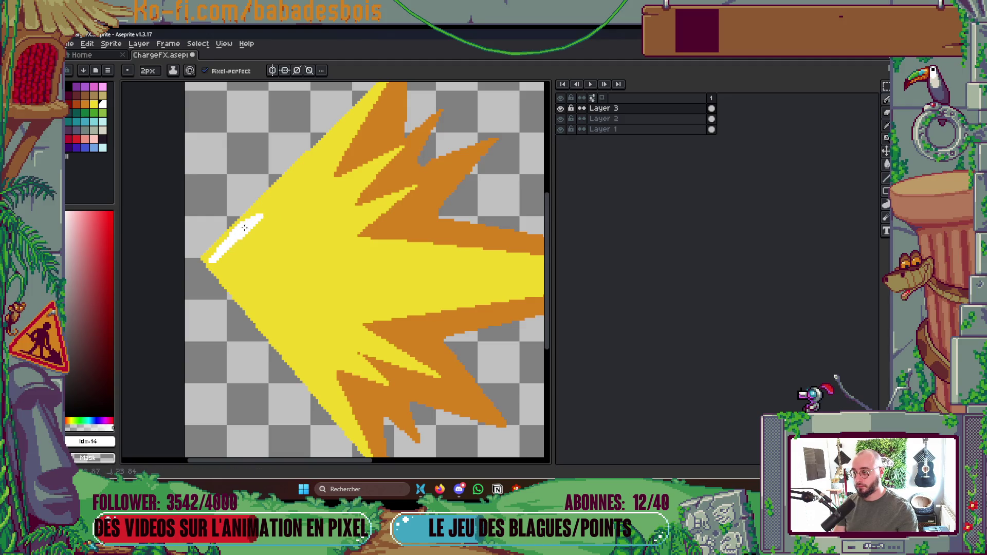
{"action": "mouse_move", "coordinate": [213, 263]}
{"action": "left_mouse_down"}
{"action": "mouse_move", "coordinate": [275, 355]}
{"action": "mouse_move", "coordinate": [315, 378]}
{"action": "mouse_move", "coordinate": [220, 254]}
{"action": "mouse_move", "coordinate": [317, 274]}
{"action": "mouse_move", "coordinate": [230, 253]}
{"action": "mouse_move", "coordinate": [309, 173]}
{"action": "mouse_move", "coordinate": [236, 235]}
{"action": "left_mouse_up"}
{"action": "key", "text": "g"}
{"action": "scroll", "coordinate": [239, 260], "scroll_direction": "up", "scroll_amount": 2}
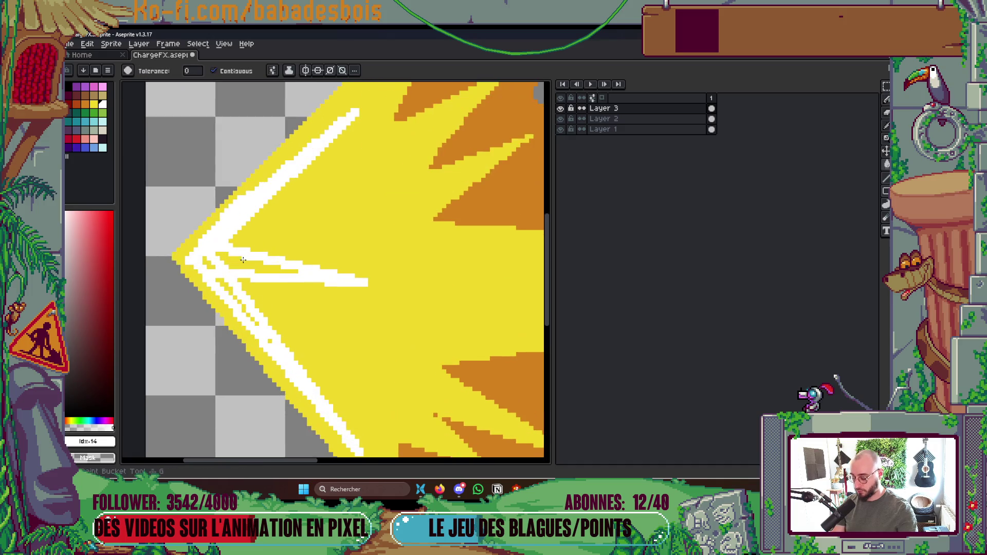
- Fill the yellow gaps inside the white wedge and close the lower white stroke
{"action": "left_click", "coordinate": [240, 262]}
{"action": "key", "text": "b"}
{"action": "left_click_drag", "start_coordinate": [202, 259], "coordinate": [281, 360]}
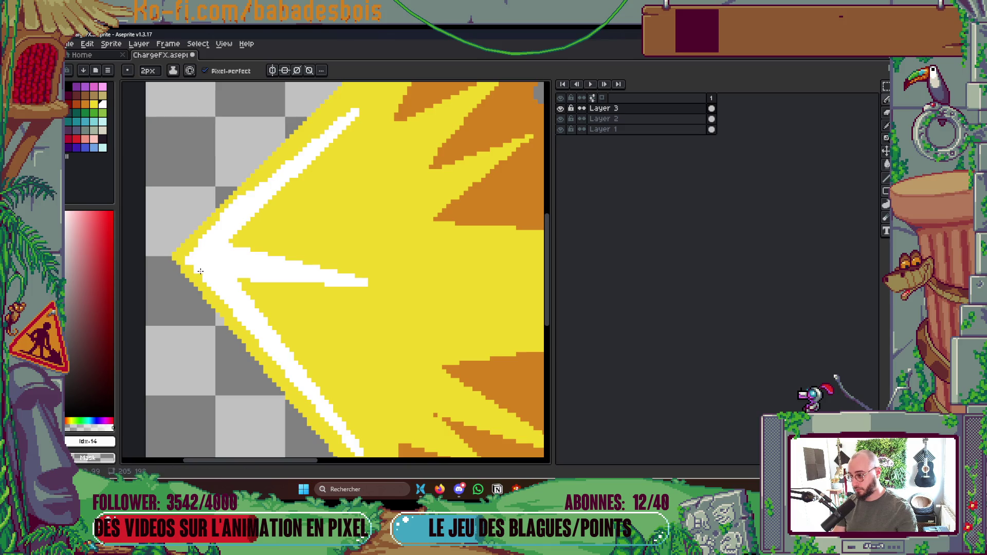
{"action": "mouse_move", "coordinate": [194, 263]}
{"action": "left_mouse_down"}
{"action": "mouse_move", "coordinate": [188, 252]}
{"action": "mouse_move", "coordinate": [200, 249]}
{"action": "left_mouse_up"}
{"action": "key", "text": "ctrl+z"}
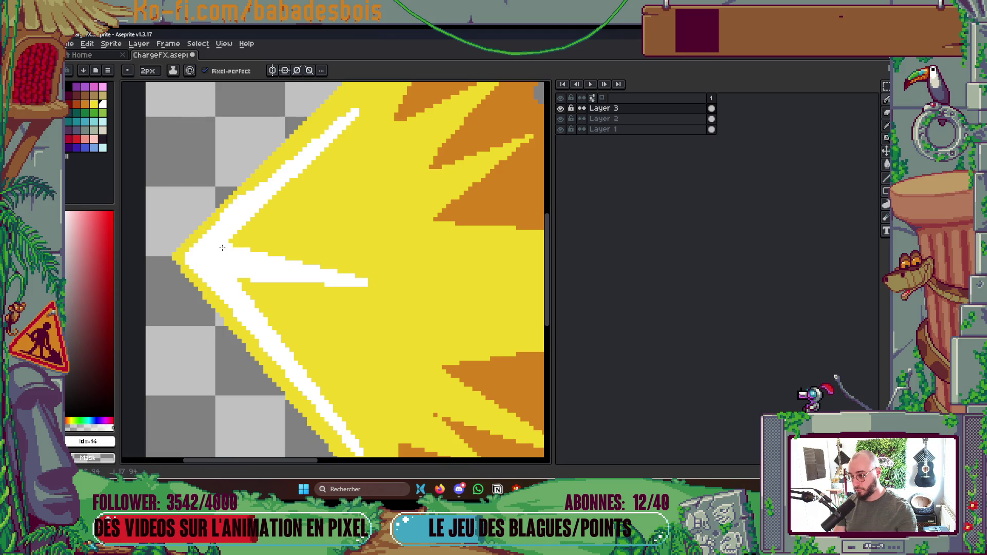
- Thicken and extend the upper white arm, filling its yellow gaps with white
{"action": "left_click", "coordinate": [282, 196], "text": "shift"}
{"action": "left_click_drag", "start_coordinate": [261, 254], "coordinate": [369, 90]}
{"action": "left_click", "coordinate": [239, 234], "text": "shift"}
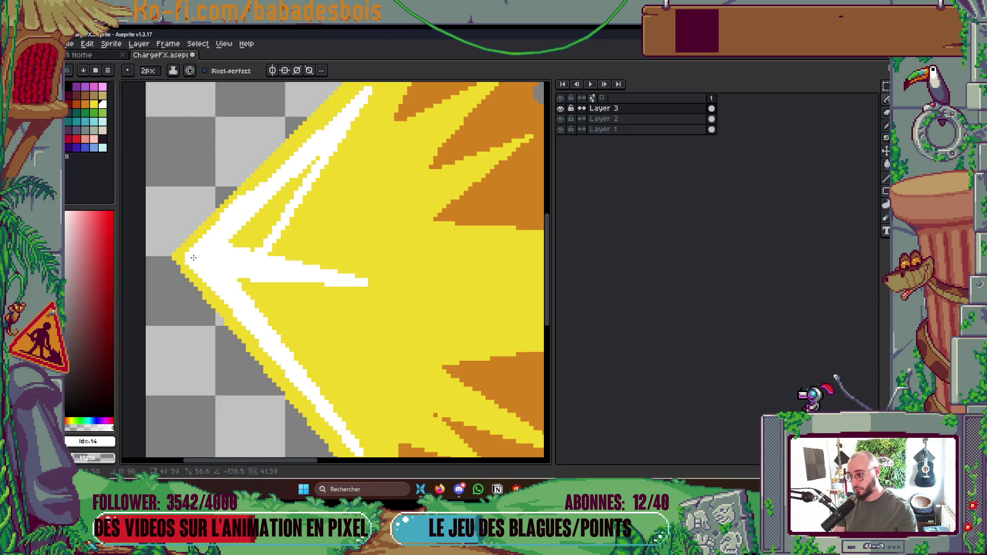
{"action": "key", "text": "g"}
{"action": "left_click", "coordinate": [265, 230]}
{"action": "key", "text": "b"}
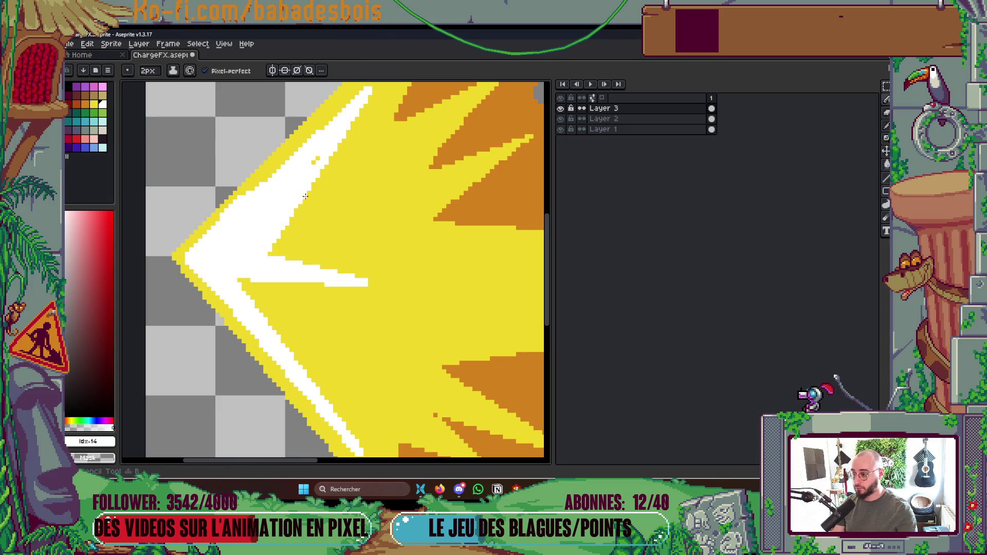
{"action": "left_click", "coordinate": [315, 160]}
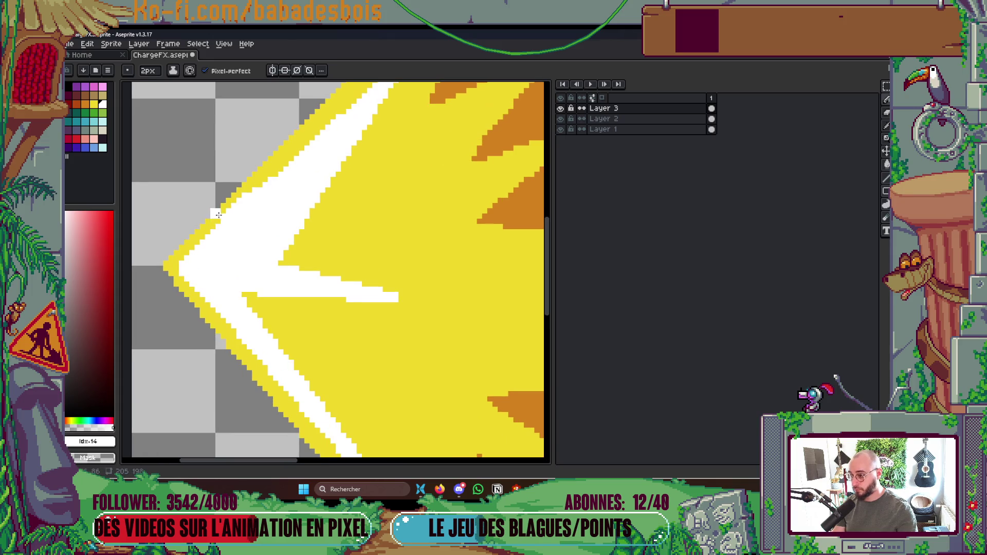
- Widen the lower white arm and build a solid white spike extending to the right
{"action": "scroll", "coordinate": [296, 226], "scroll_direction": "up", "scroll_amount": 1}
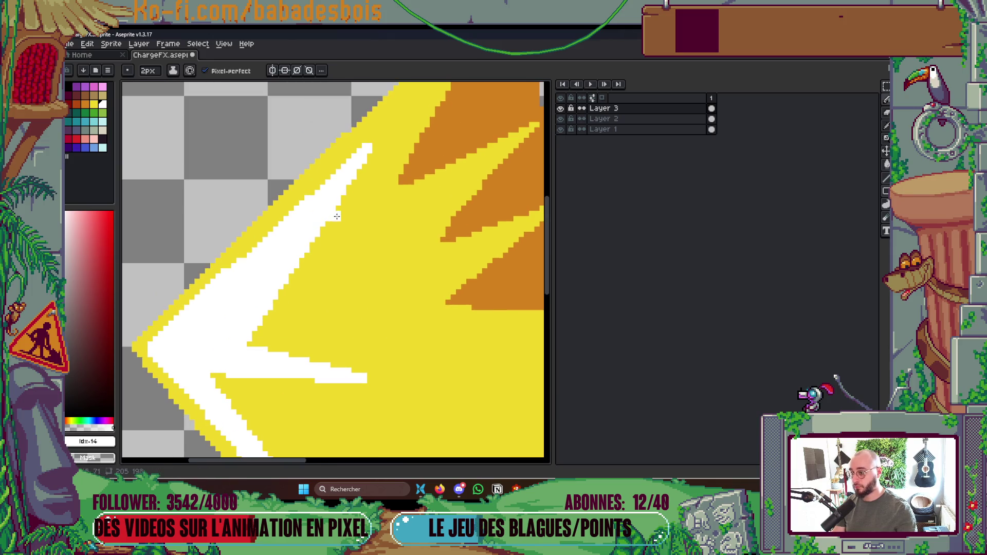
{"action": "left_click_drag", "start_coordinate": [250, 344], "coordinate": [306, 164]}
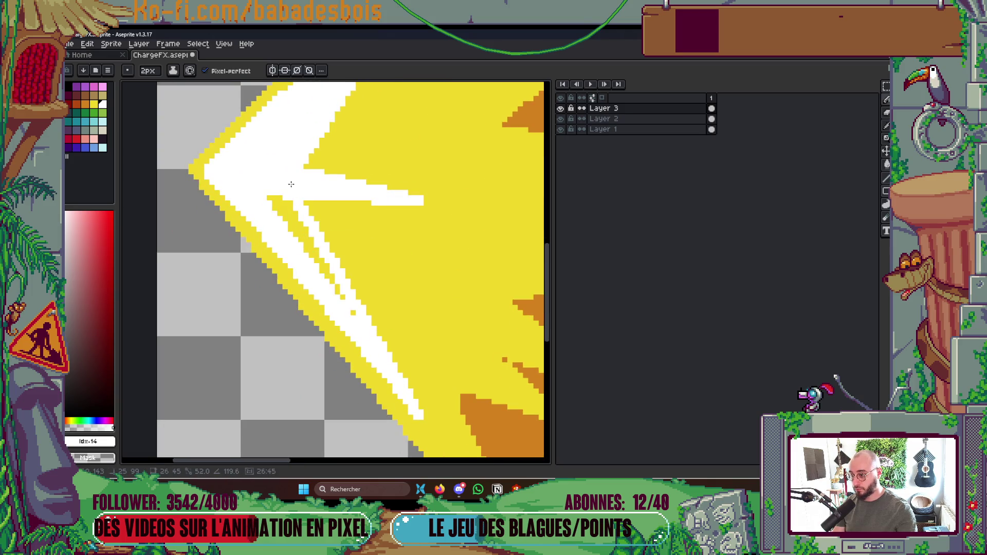
{"action": "left_click_drag", "start_coordinate": [273, 200], "coordinate": [351, 304]}
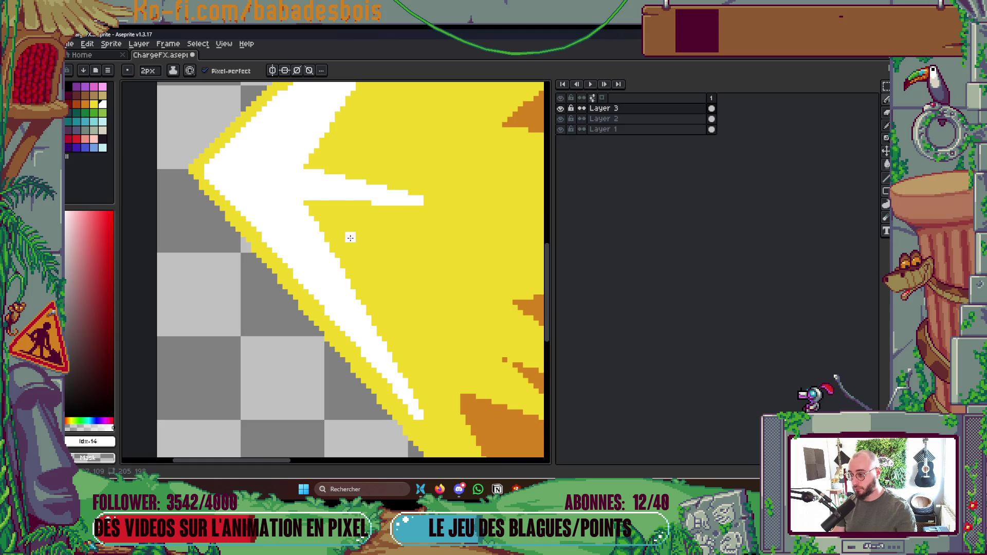
{"action": "left_click", "coordinate": [316, 219]}
{"action": "left_click", "coordinate": [469, 194], "text": "shift"}
{"action": "left_click", "coordinate": [324, 144], "text": "shift"}
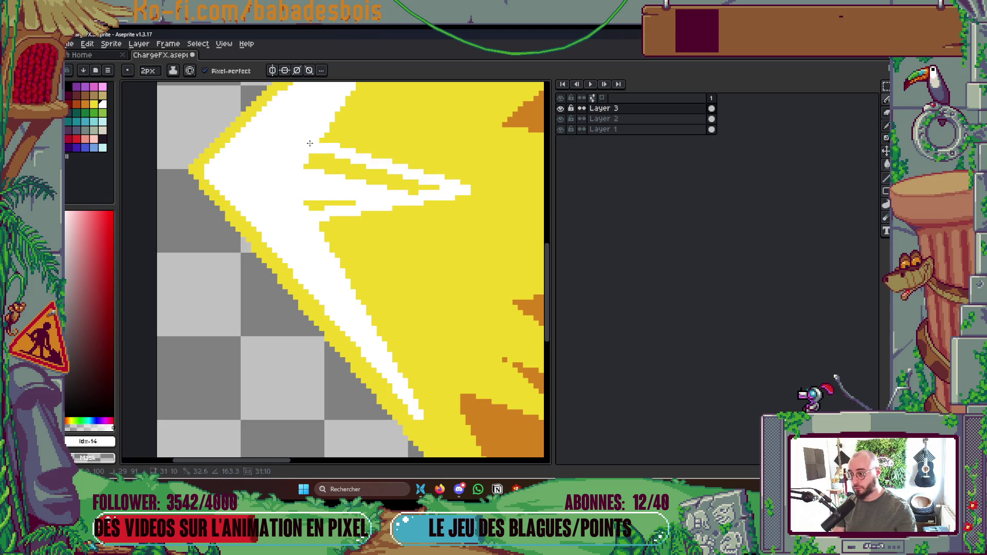
{"action": "key", "text": "g"}
{"action": "left_click", "coordinate": [329, 198]}
{"action": "left_click", "coordinate": [329, 204]}
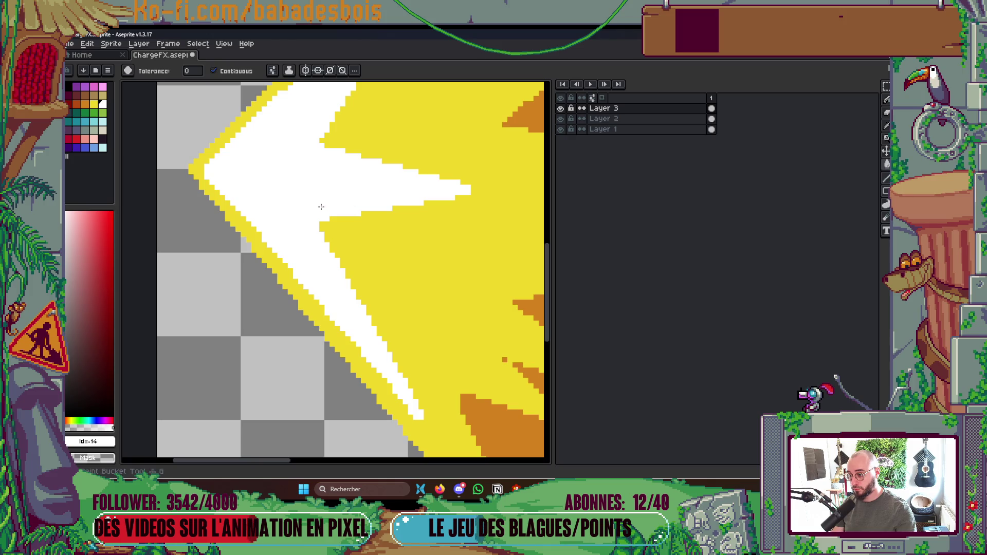
{"action": "key", "text": "b"}
- Draw and fill a second solid white spike reaching into the yellow
{"action": "mouse_move", "coordinate": [322, 229]}
{"action": "left_mouse_down"}
{"action": "mouse_move", "coordinate": [451, 265]}
{"action": "mouse_move", "coordinate": [406, 260]}
{"action": "left_mouse_up"}
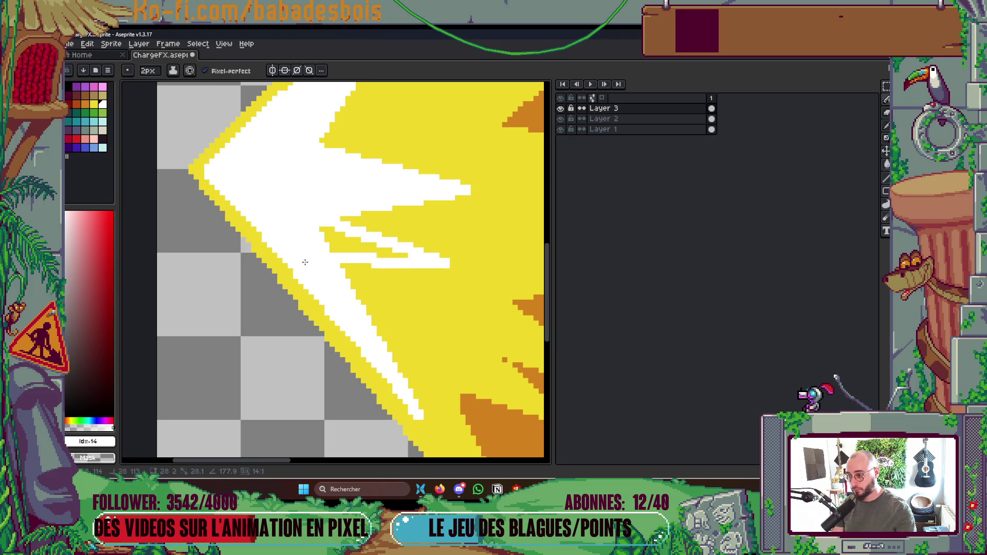
{"action": "key", "text": "g"}
{"action": "left_click", "coordinate": [360, 247]}
{"action": "key", "text": "b"}
{"action": "left_click_drag", "start_coordinate": [381, 200], "coordinate": [326, 302]}
{"action": "scroll", "coordinate": [329, 278], "scroll_direction": "down", "scroll_amount": 2}
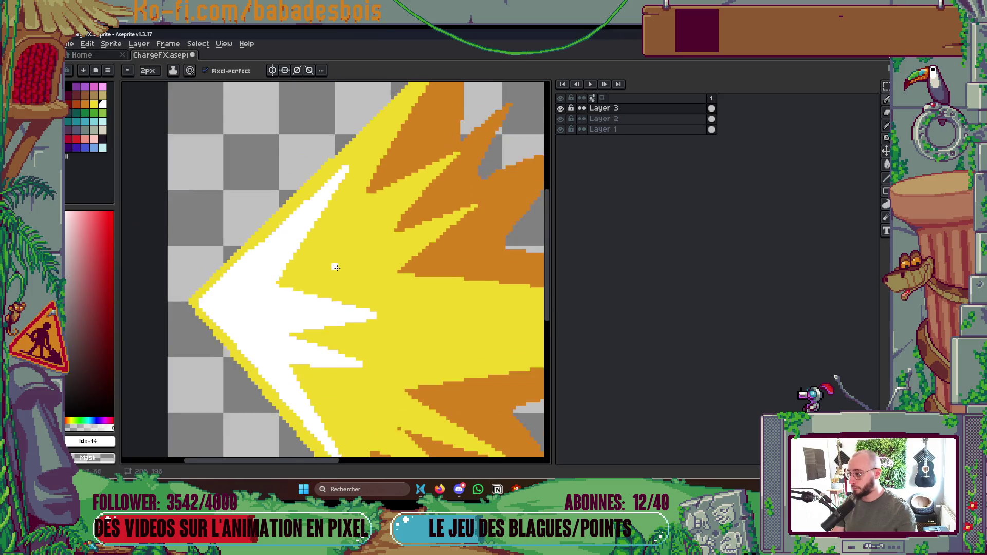
{"action": "scroll", "coordinate": [313, 247], "scroll_direction": "up", "scroll_amount": 2}
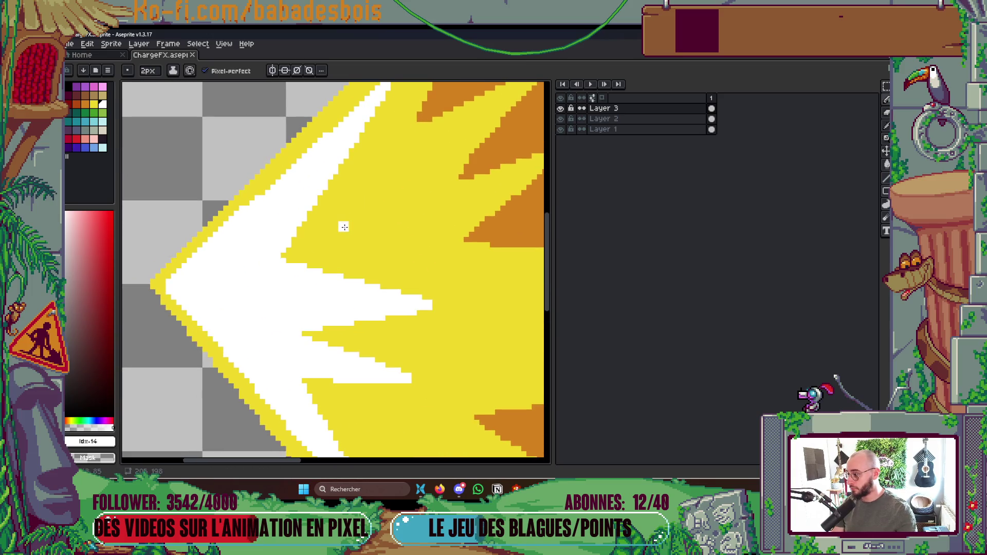
- Add a thin white diagonal streak up-right and fill its yellow gaps
{"action": "mouse_move", "coordinate": [289, 271]}
{"action": "left_mouse_down"}
{"action": "mouse_move", "coordinate": [404, 175]}
{"action": "mouse_move", "coordinate": [341, 194]}
{"action": "mouse_move", "coordinate": [292, 255]}
{"action": "left_mouse_up"}
{"action": "key", "text": "g"}
{"action": "left_click", "coordinate": [312, 235]}
{"action": "key", "text": "b"}
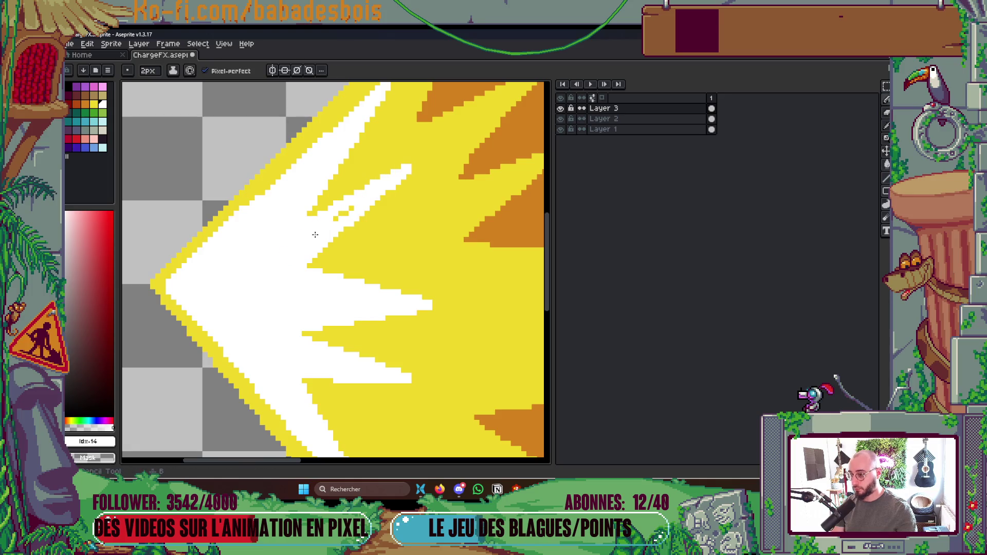
{"action": "mouse_move", "coordinate": [335, 221]}
{"action": "left_mouse_down"}
{"action": "mouse_move", "coordinate": [352, 192]}
{"action": "mouse_move", "coordinate": [363, 205]}
{"action": "left_mouse_up"}
{"action": "scroll", "coordinate": [392, 182], "scroll_direction": "down", "scroll_amount": 5}
{"action": "scroll", "coordinate": [392, 182], "scroll_direction": "up", "scroll_amount": 1}
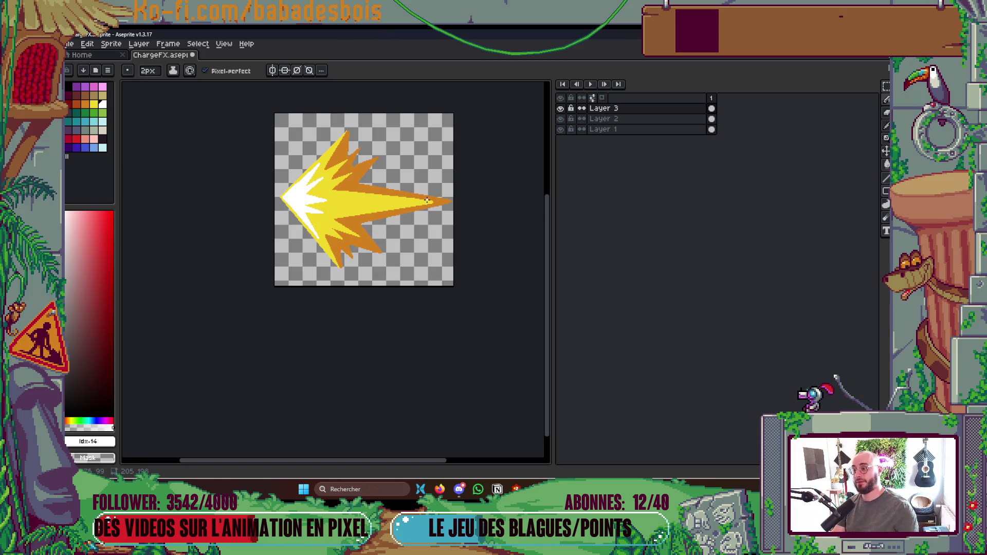
- Sample the spikes' orange, switch to Layer 1 and fill a gap pixel on the spike
{"action": "scroll", "coordinate": [404, 205], "scroll_direction": "up", "scroll_amount": 5}
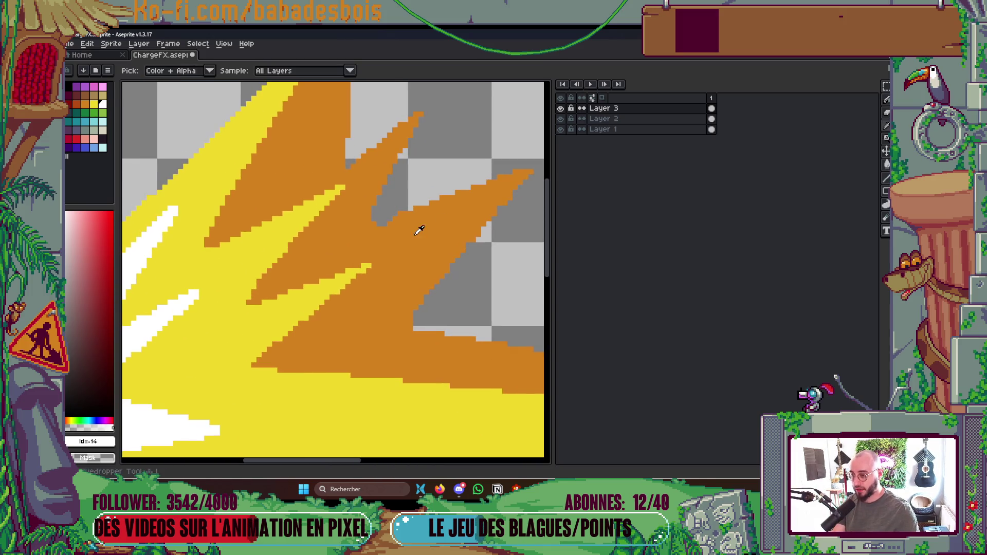
{"action": "left_click", "coordinate": [416, 234], "text": "alt"}
{"action": "left_click_drag", "start_coordinate": [417, 234], "coordinate": [396, 220]}
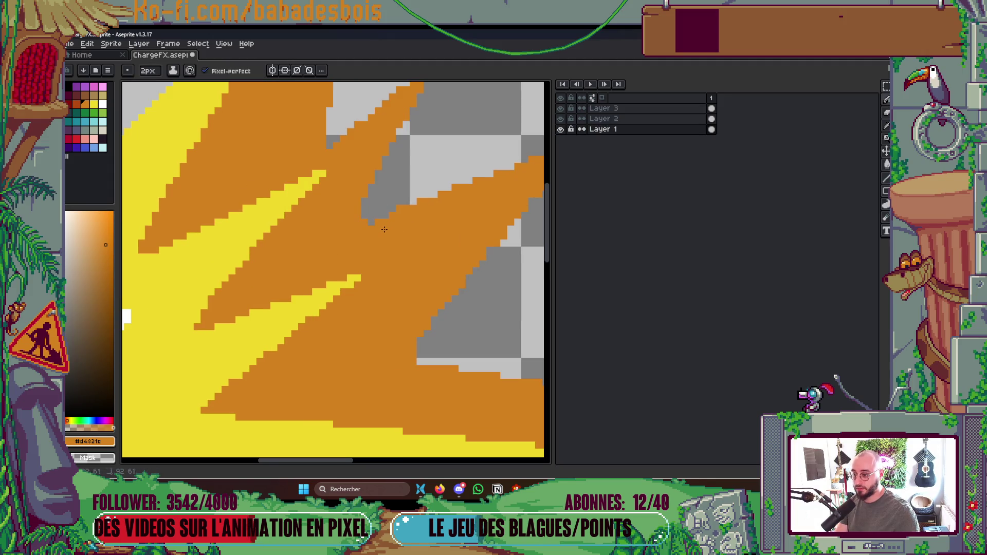
{"action": "left_click", "coordinate": [391, 222]}
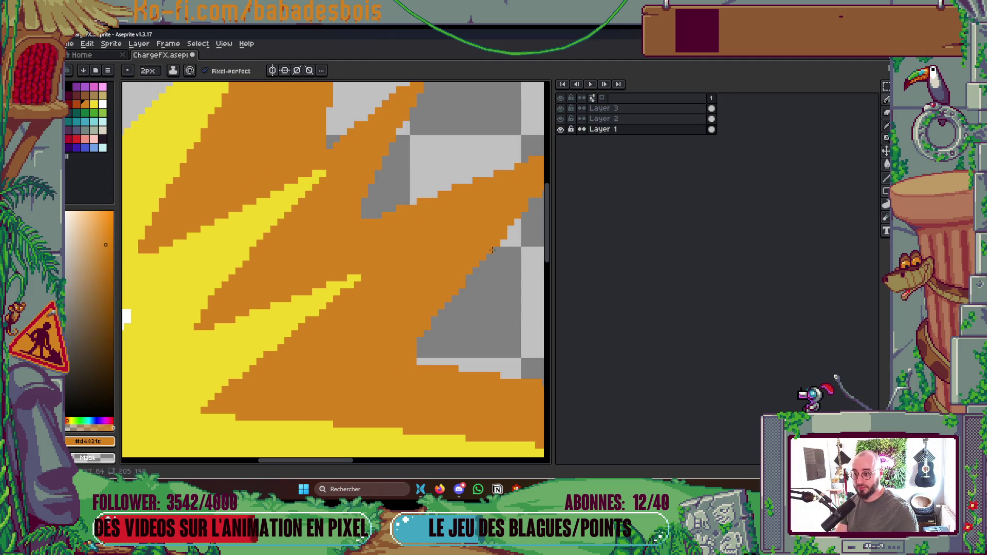
{"action": "scroll", "coordinate": [524, 198], "scroll_direction": "down", "scroll_amount": 3}
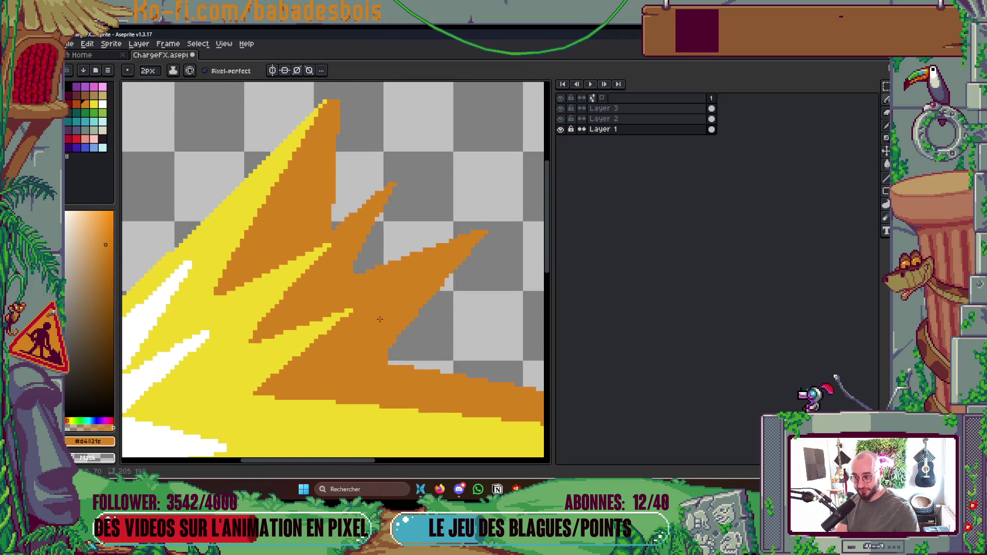
{"action": "left_click_drag", "start_coordinate": [528, 199], "coordinate": [461, 261]}
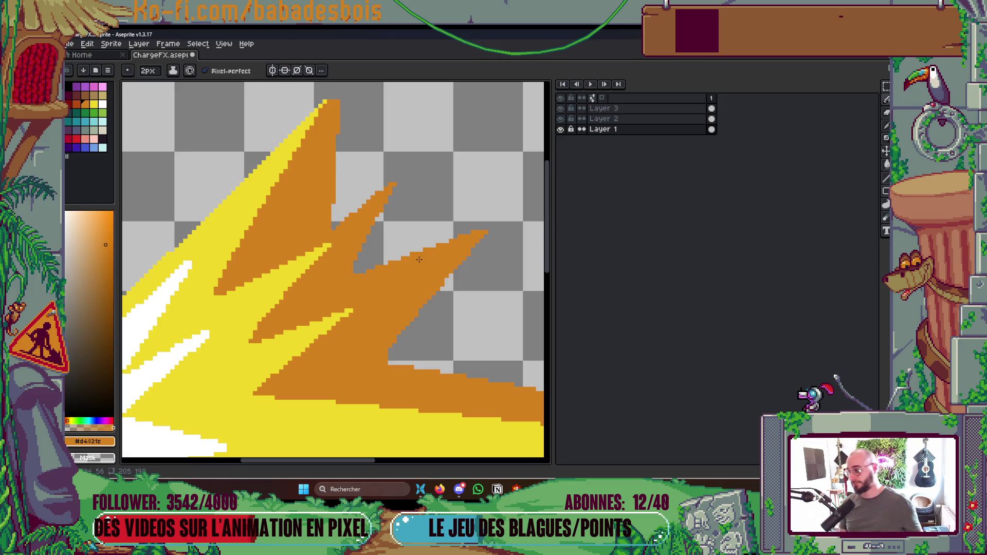
{"action": "scroll", "coordinate": [379, 324], "scroll_direction": "up", "scroll_amount": 2}
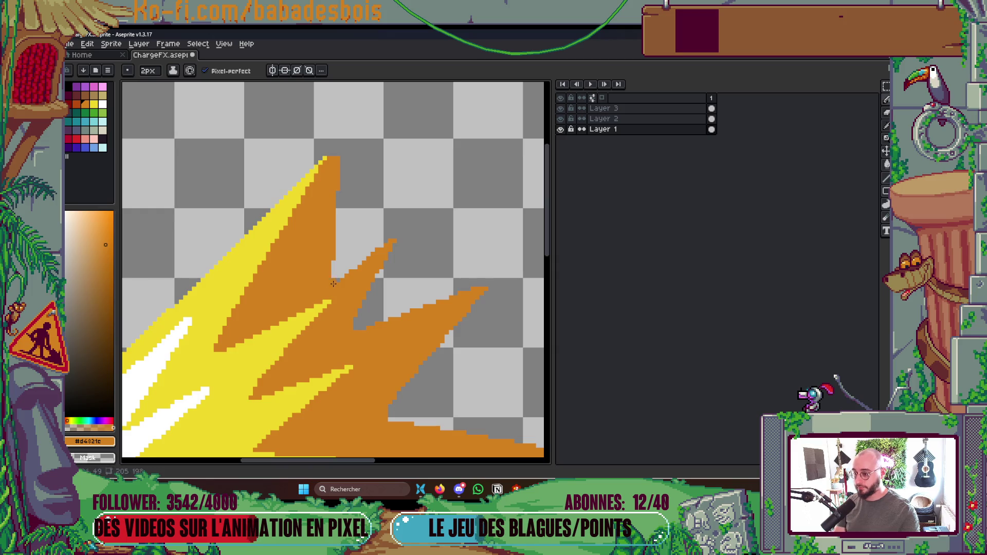
{"action": "scroll", "coordinate": [359, 218], "scroll_direction": "down", "scroll_amount": 2}
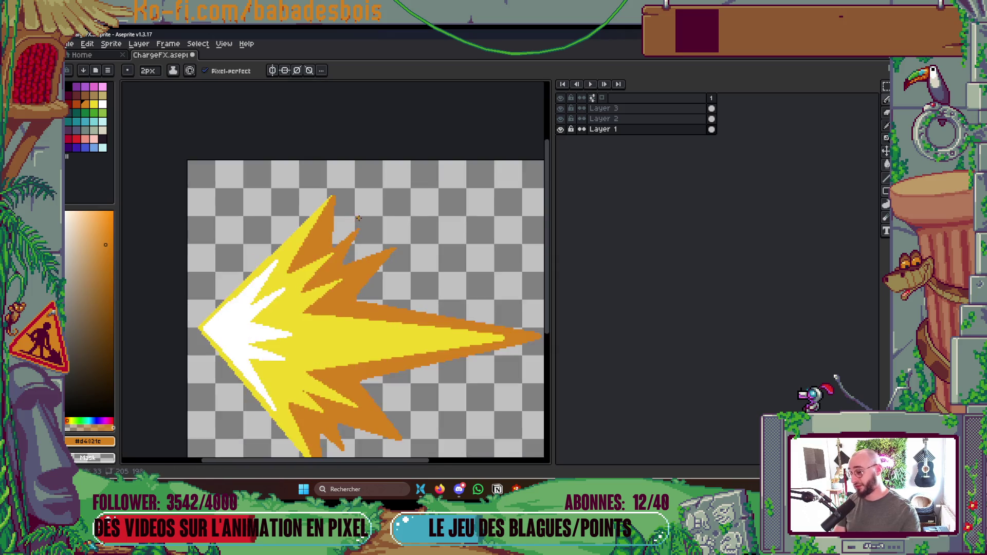
{"action": "scroll", "coordinate": [358, 218], "scroll_direction": "down", "scroll_amount": 1}
{"action": "scroll", "coordinate": [351, 275], "scroll_direction": "up", "scroll_amount": 4}
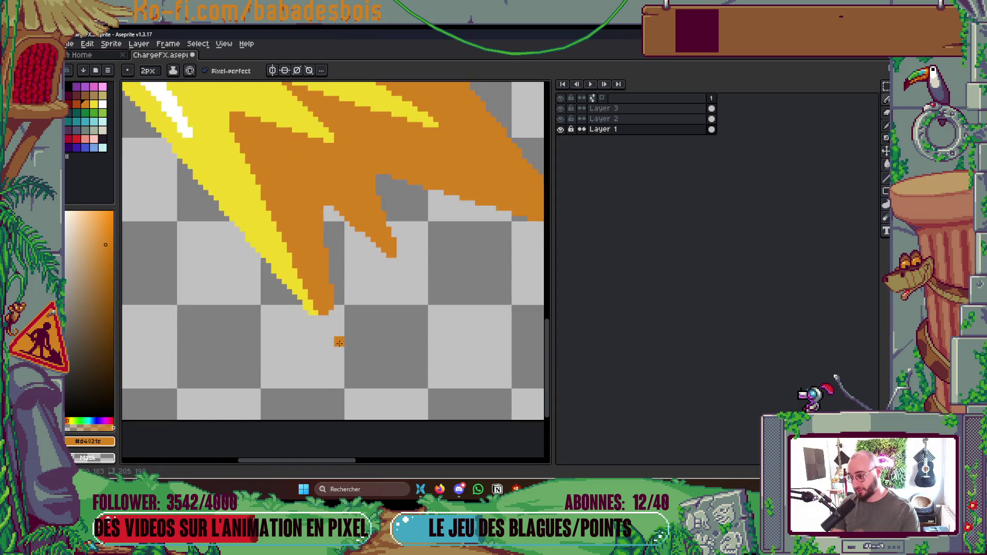
- Extend the orange lower edge below the yellow and lengthen the spike tip by two pixels
{"action": "mouse_move", "coordinate": [278, 240]}
{"action": "left_mouse_down"}
{"action": "mouse_move", "coordinate": [262, 262]}
{"action": "mouse_move", "coordinate": [301, 262]}
{"action": "mouse_move", "coordinate": [319, 238]}
{"action": "mouse_move", "coordinate": [325, 299]}
{"action": "left_mouse_up"}
{"action": "left_click", "coordinate": [297, 278]}
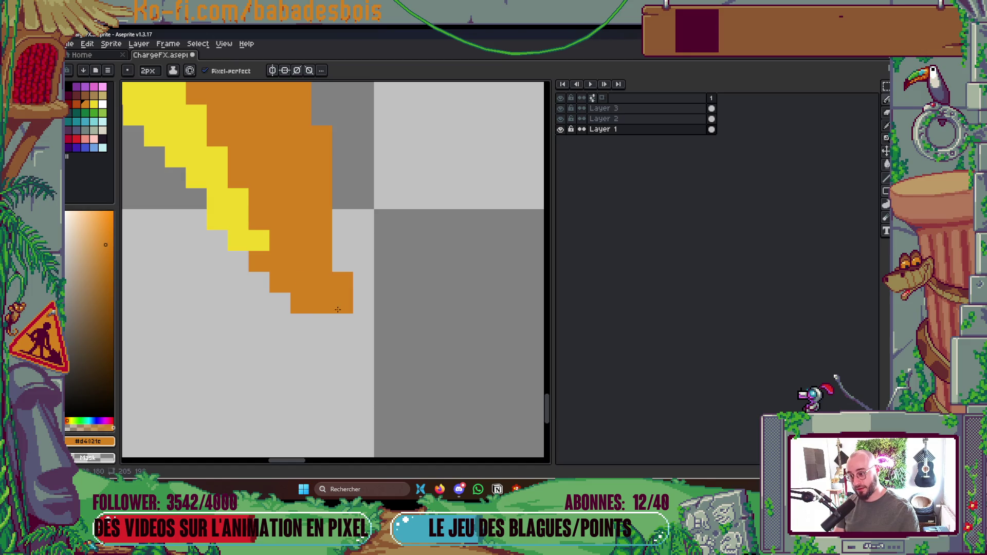
{"action": "key", "text": "minus"}
{"action": "scroll", "coordinate": [324, 329], "scroll_direction": "down", "scroll_amount": 5}
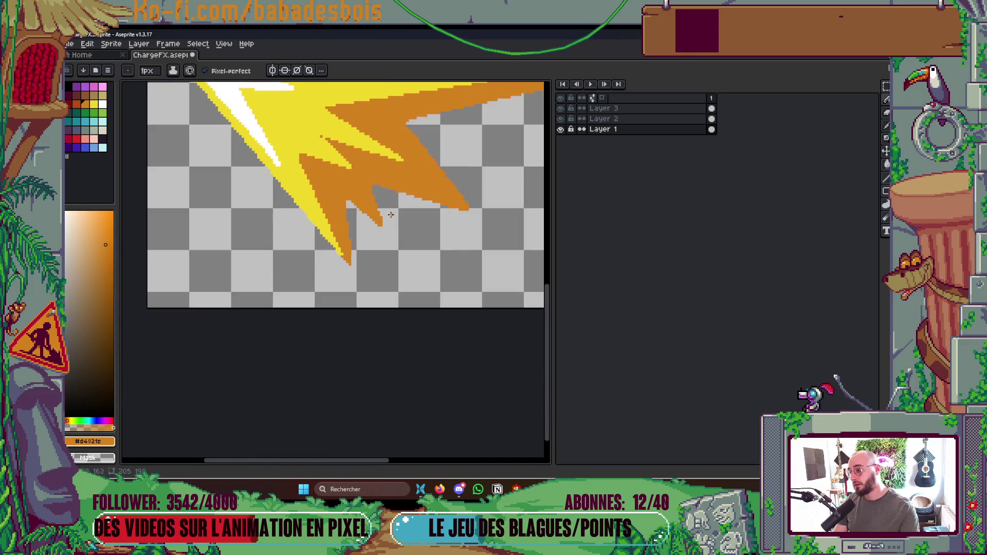
{"action": "scroll", "coordinate": [362, 211], "scroll_direction": "up", "scroll_amount": 3}
{"action": "scroll", "coordinate": [362, 210], "scroll_direction": "up", "scroll_amount": 3}
{"action": "left_click", "coordinate": [352, 210]}
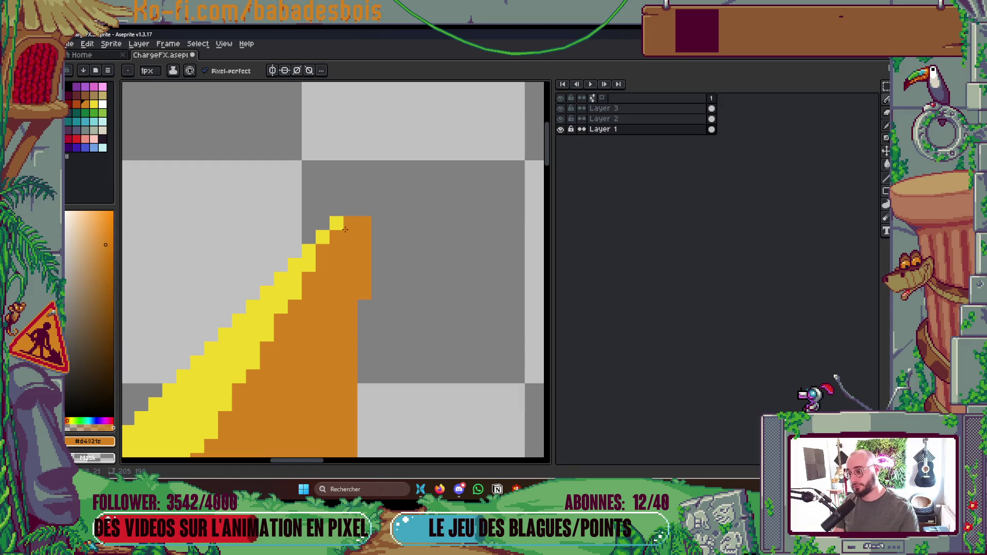
{"action": "left_click_drag", "start_coordinate": [364, 206], "coordinate": [364, 194]}
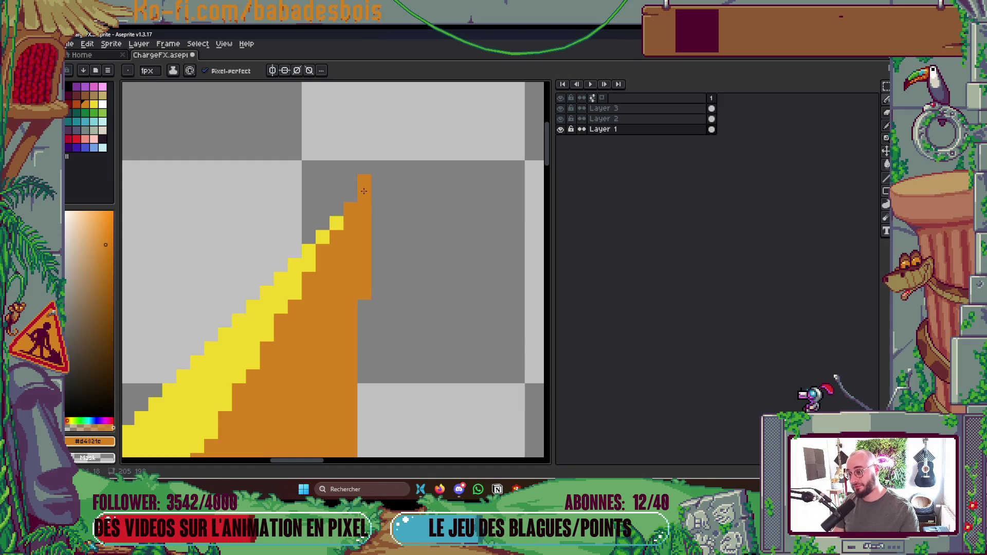
{"action": "scroll", "coordinate": [369, 179], "scroll_direction": "down", "scroll_amount": 5}
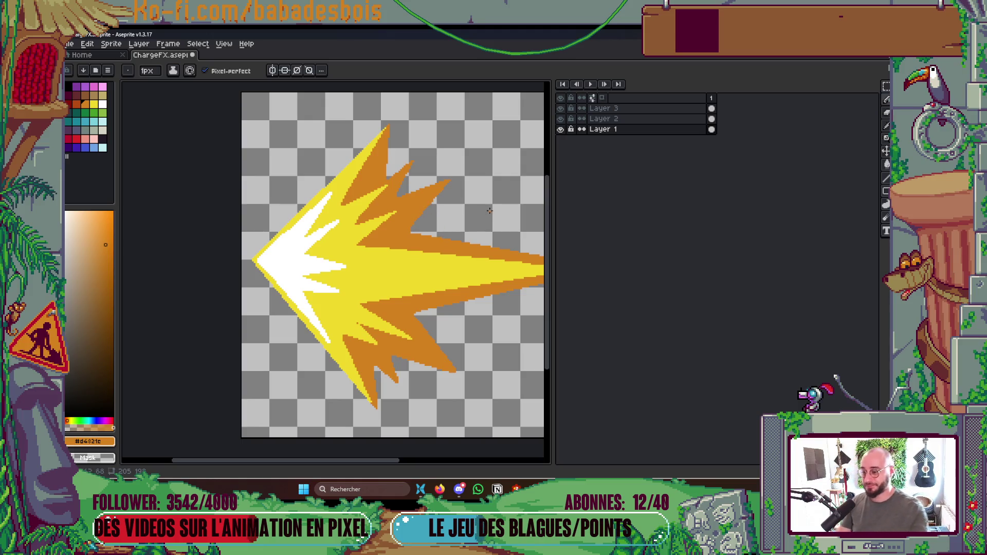
{"action": "scroll", "coordinate": [437, 293], "scroll_direction": "down", "scroll_amount": 3}
{"action": "scroll", "coordinate": [387, 282], "scroll_direction": "up", "scroll_amount": 1}
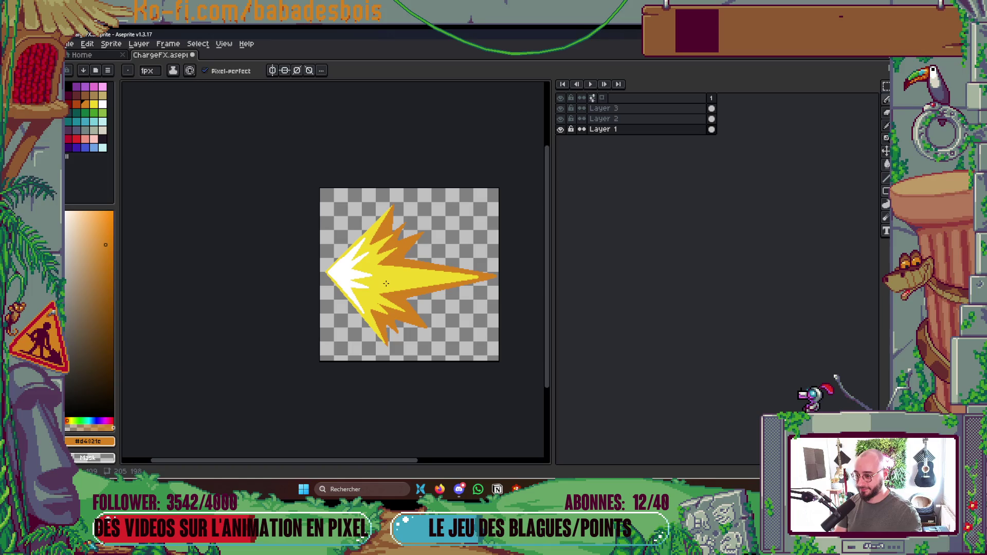
- Save the sprite and briefly hide Layer 3 to compare the white core
{"action": "key", "text": "ctrl+s"}
{"action": "scroll", "coordinate": [383, 273], "scroll_direction": "up", "scroll_amount": 2}
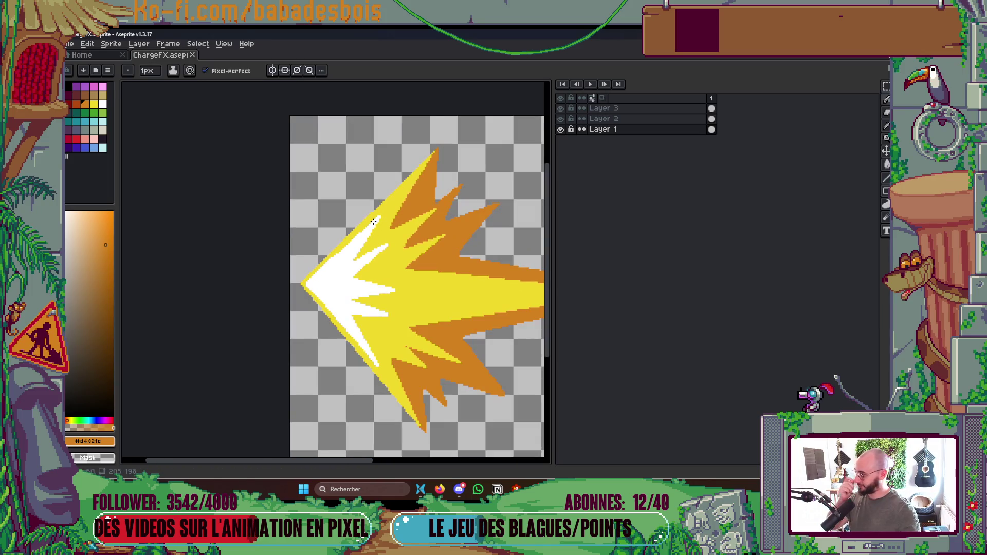
{"action": "left_click", "coordinate": [561, 108]}
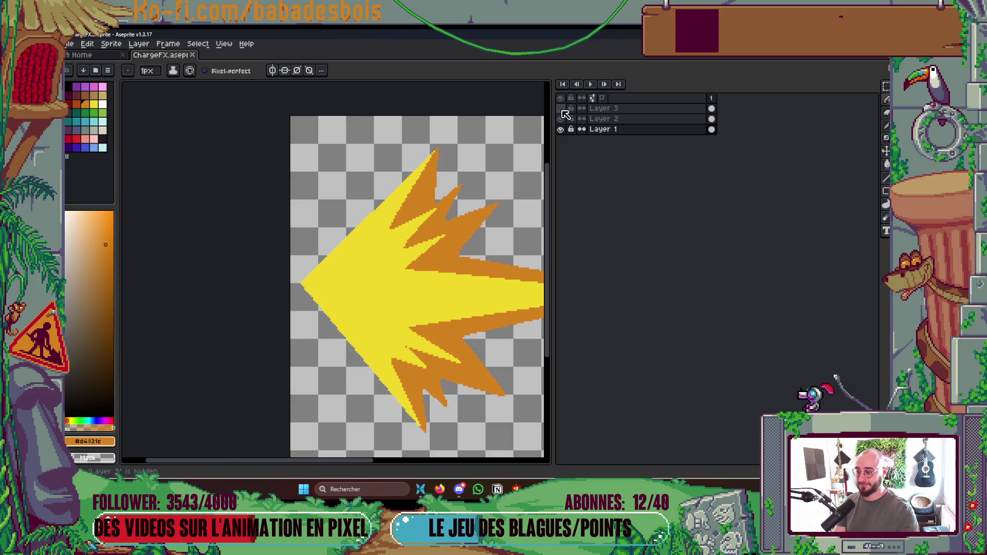
{"action": "left_click", "coordinate": [561, 108]}
{"action": "scroll", "coordinate": [459, 188], "scroll_direction": "down", "scroll_amount": 5}
{"action": "scroll", "coordinate": [459, 188], "scroll_direction": "up", "scroll_amount": 2}
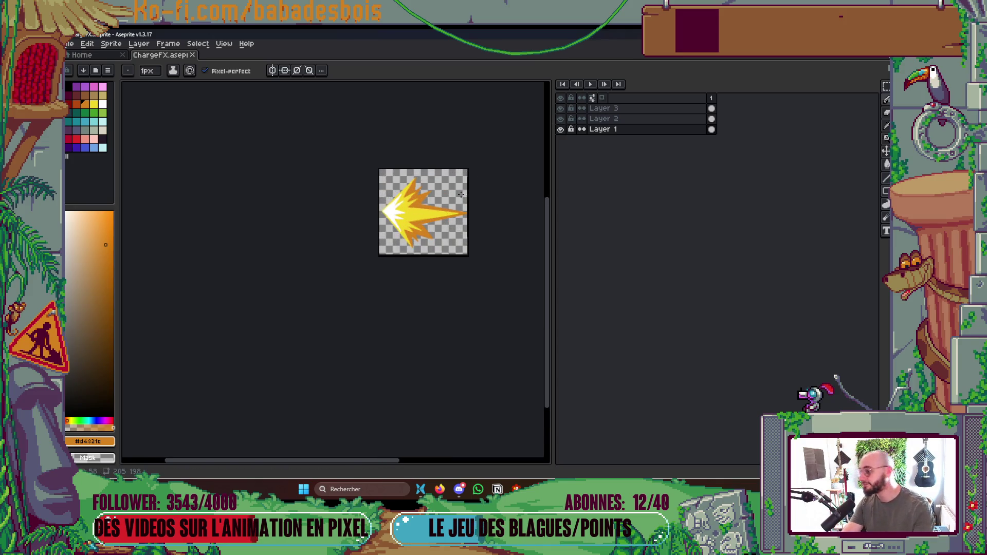
{"action": "key", "text": "ctrl+s"}
{"action": "scroll", "coordinate": [460, 188], "scroll_direction": "up", "scroll_amount": 3}
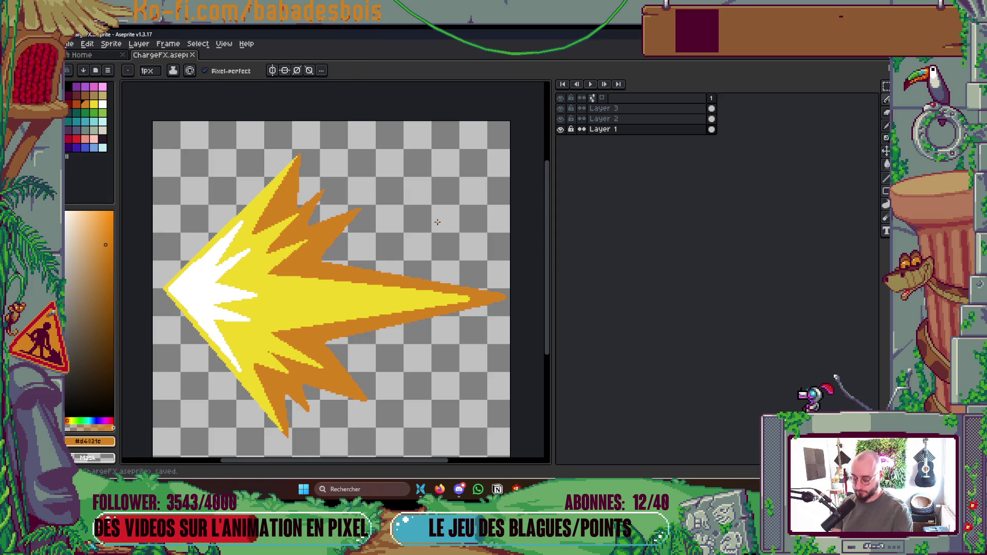
- Add a second frame, return to a 2px Pencil, and hide the yellow layer
{"action": "key", "text": "alt+n"}
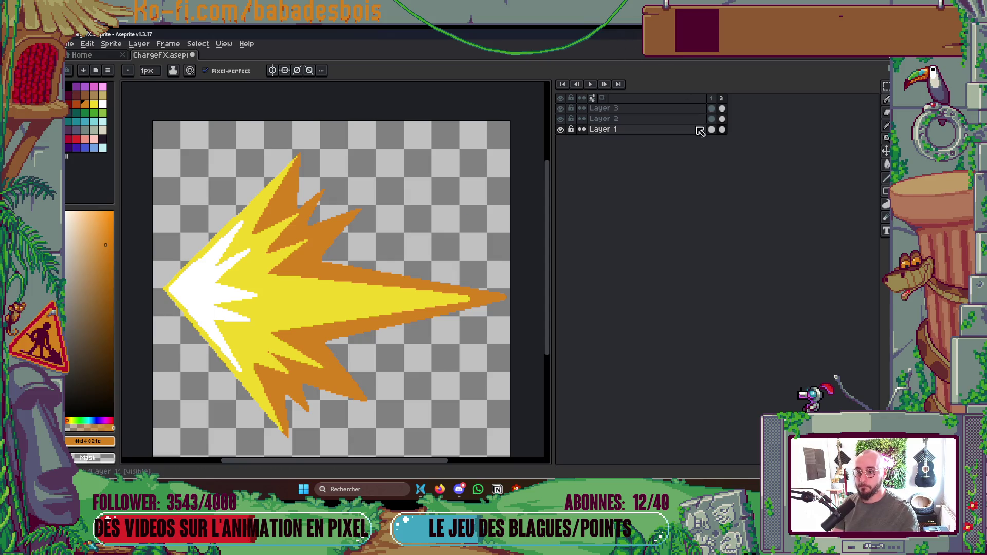
{"action": "left_click_drag", "start_coordinate": [318, 223], "coordinate": [358, 238]}
{"action": "key", "text": "i"}
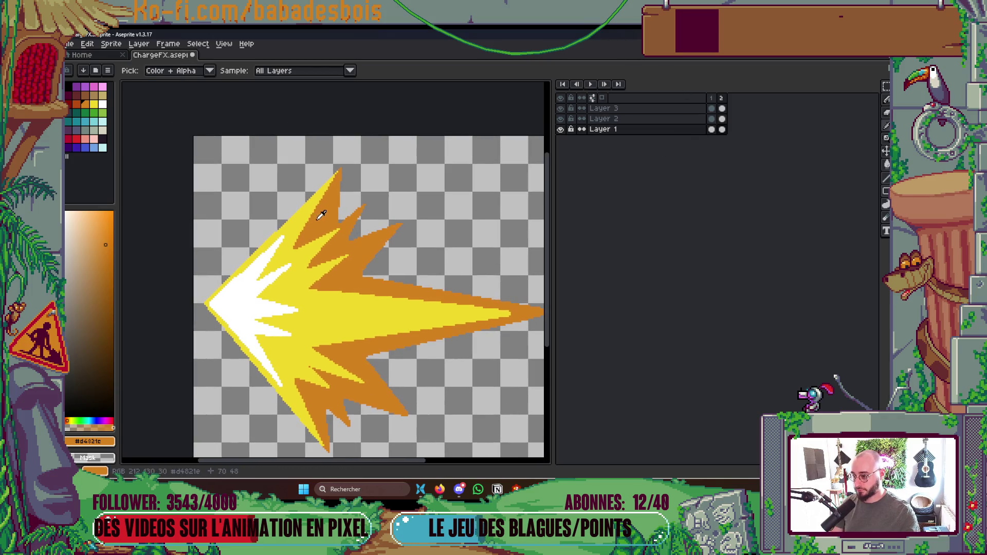
{"action": "key", "text": "b"}
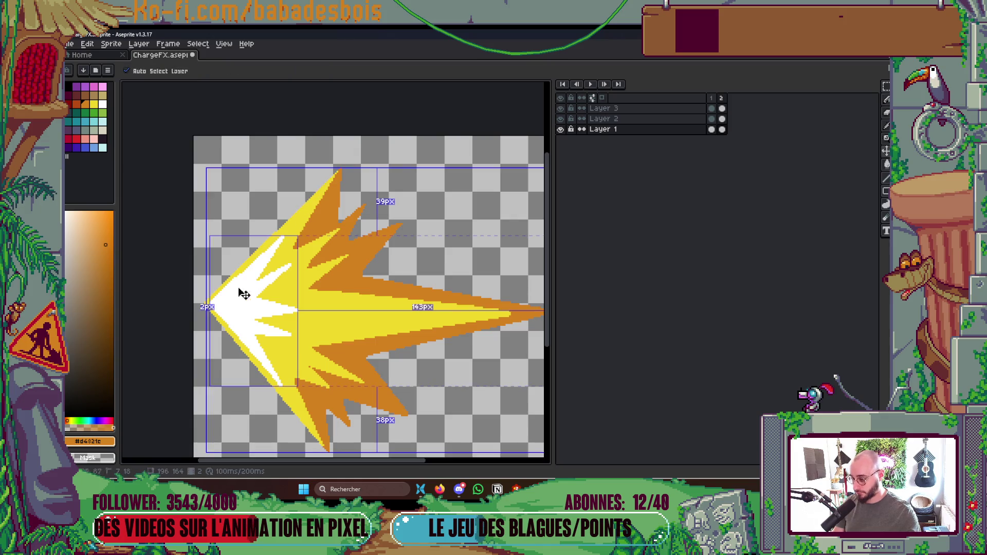
{"action": "key", "text": "plus"}
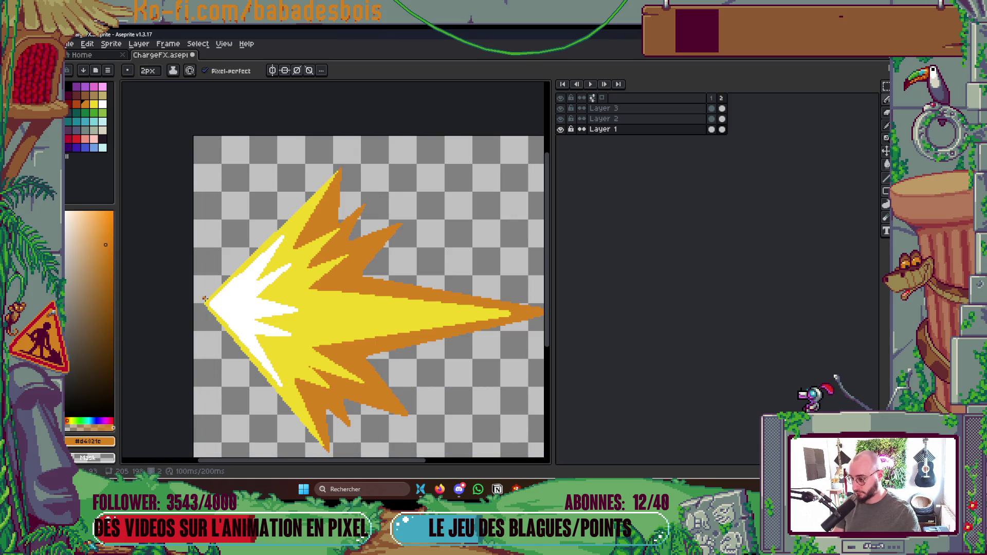
{"action": "left_click", "coordinate": [562, 119]}
- Hide Layer 3, then draw a thin orange spike atop the shape and cut a gap to detach it
{"action": "left_click", "coordinate": [560, 109]}
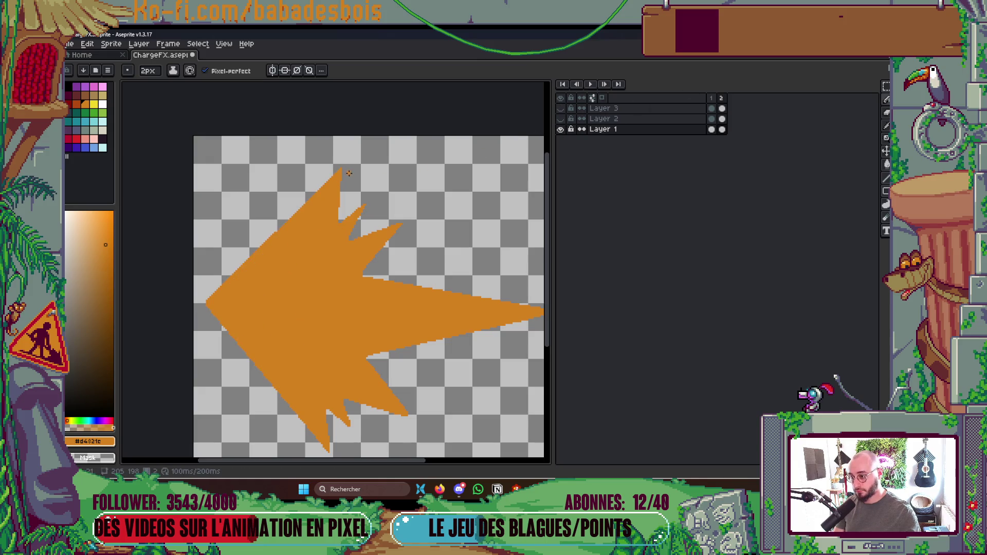
{"action": "mouse_move", "coordinate": [362, 146]}
{"action": "left_mouse_down"}
{"action": "mouse_move", "coordinate": [324, 230]}
{"action": "mouse_move", "coordinate": [332, 205]}
{"action": "left_mouse_up"}
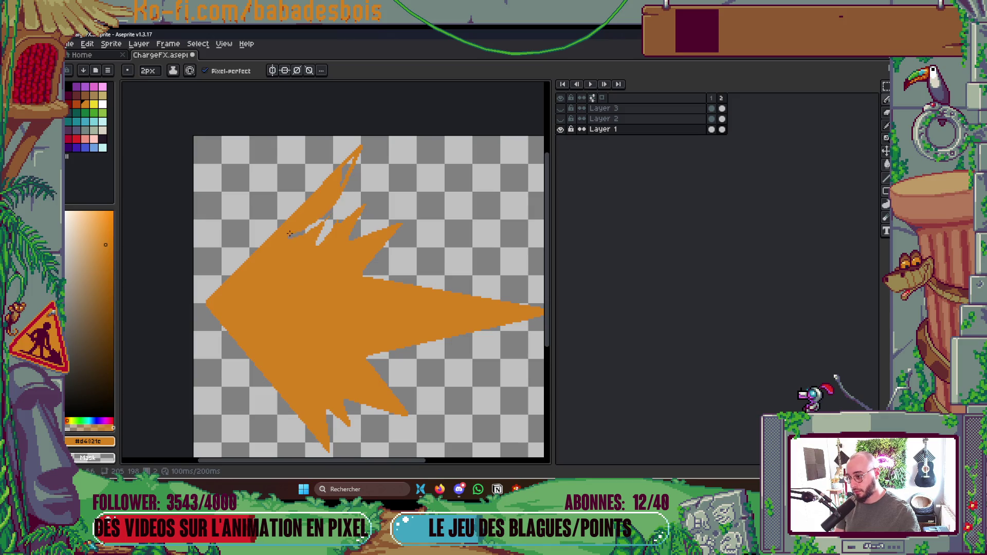
{"action": "left_click_drag", "start_coordinate": [290, 234], "coordinate": [291, 211]}
{"action": "left_click_drag", "start_coordinate": [318, 245], "coordinate": [280, 244]}
{"action": "key", "text": "g"}
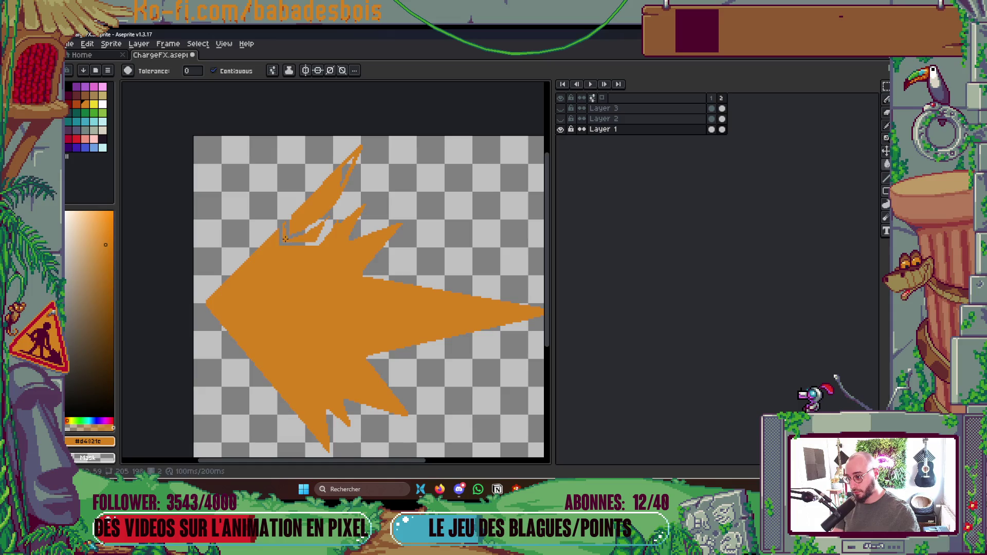
{"action": "left_click", "coordinate": [343, 222]}
{"action": "key", "text": "b"}
- Save, then fill the gap along the spikes' lower edge and touch up an edge pixel
{"action": "scroll", "coordinate": [339, 224], "scroll_direction": "up", "scroll_amount": 2}
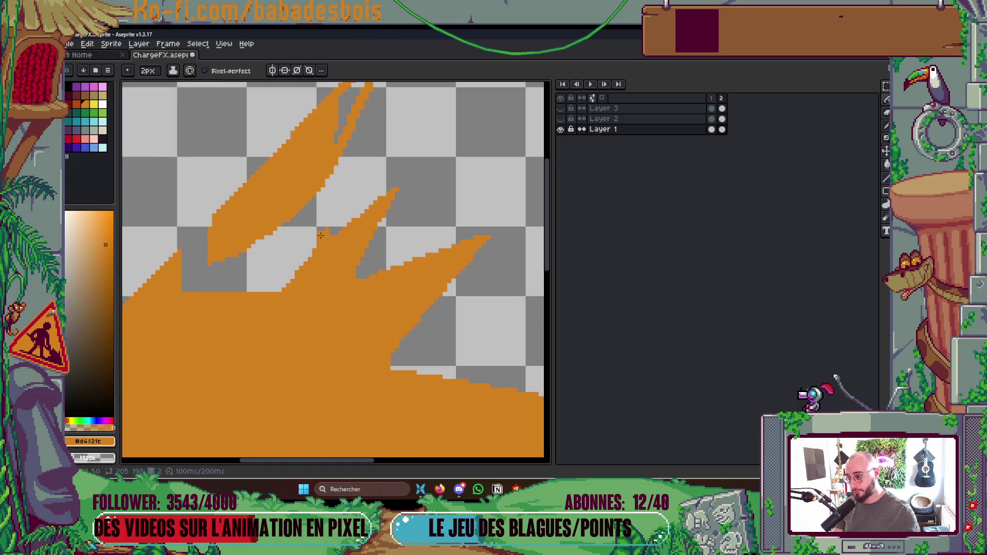
{"action": "key", "text": "ctrl+s"}
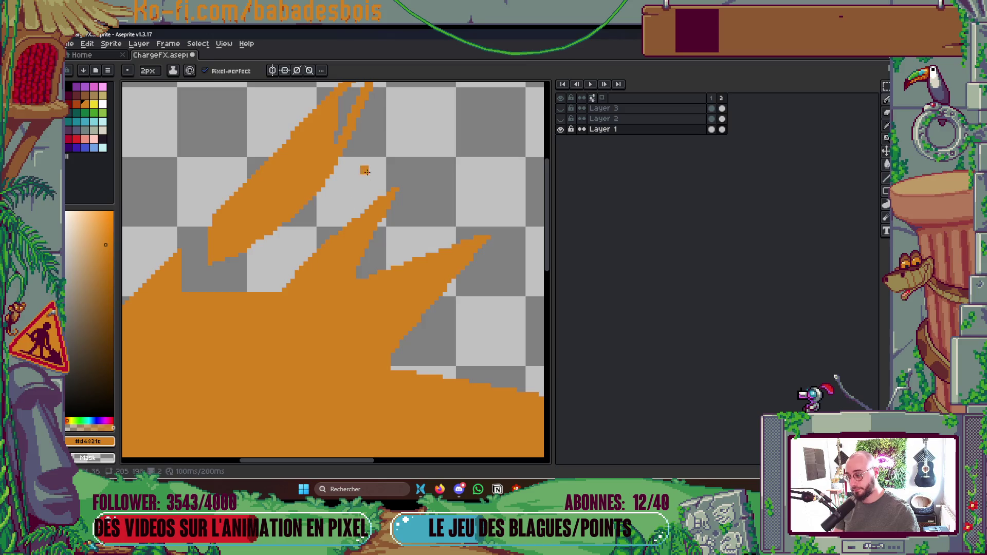
{"action": "scroll", "coordinate": [366, 170], "scroll_direction": "down", "scroll_amount": 5}
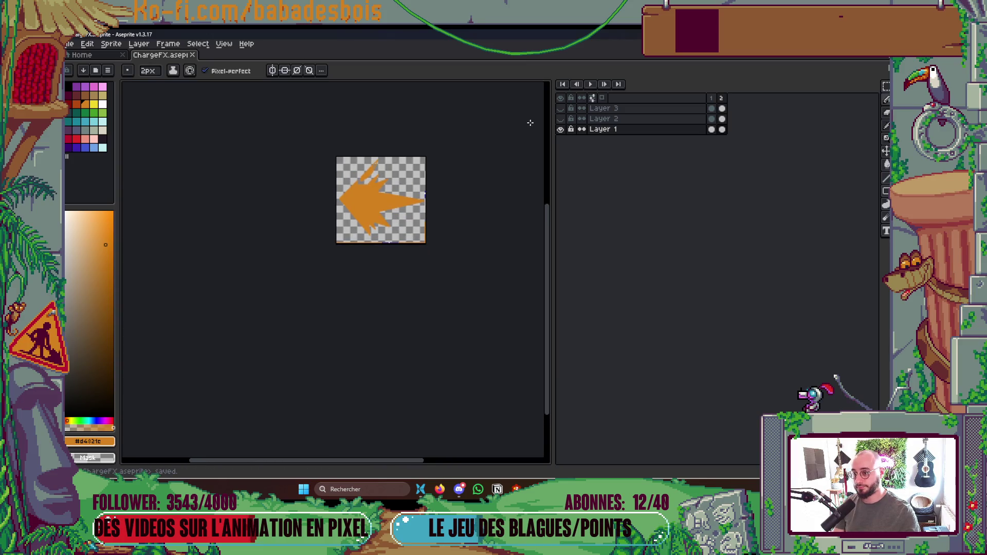
{"action": "scroll", "coordinate": [426, 154], "scroll_direction": "up", "scroll_amount": 2}
{"action": "scroll", "coordinate": [238, 235], "scroll_direction": "up", "scroll_amount": 2}
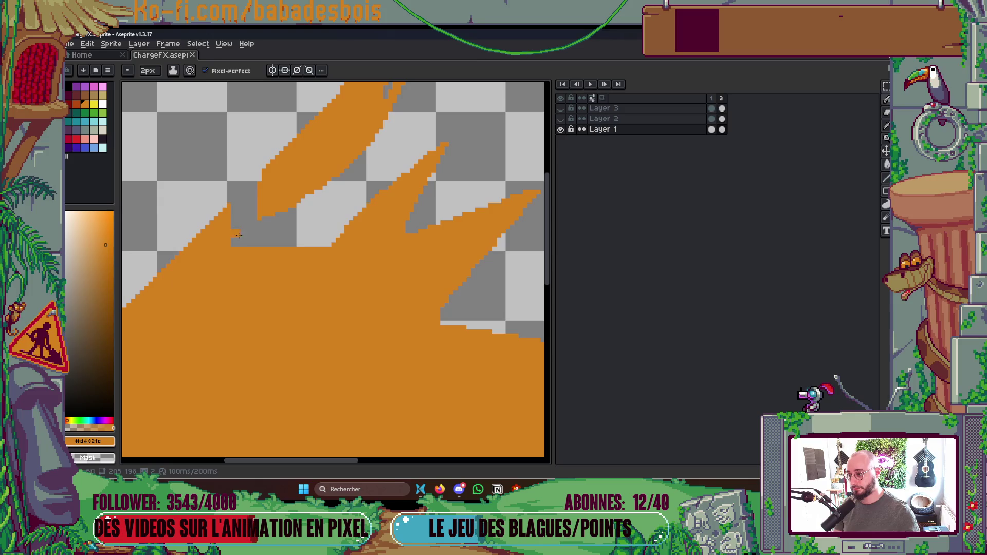
{"action": "mouse_move", "coordinate": [238, 235]}
{"action": "left_mouse_down"}
{"action": "mouse_move", "coordinate": [260, 242]}
{"action": "mouse_move", "coordinate": [363, 225]}
{"action": "left_mouse_up"}
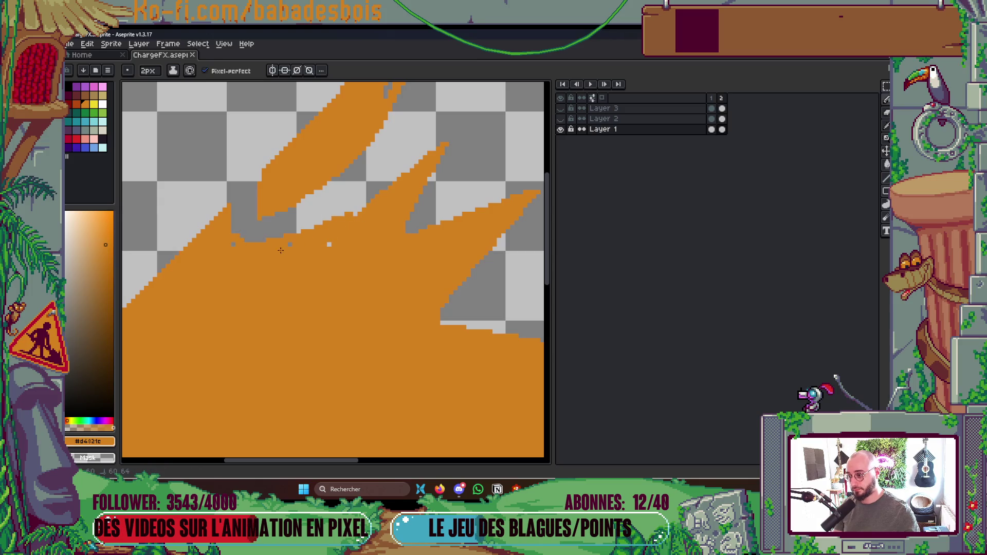
{"action": "left_click", "coordinate": [234, 234]}
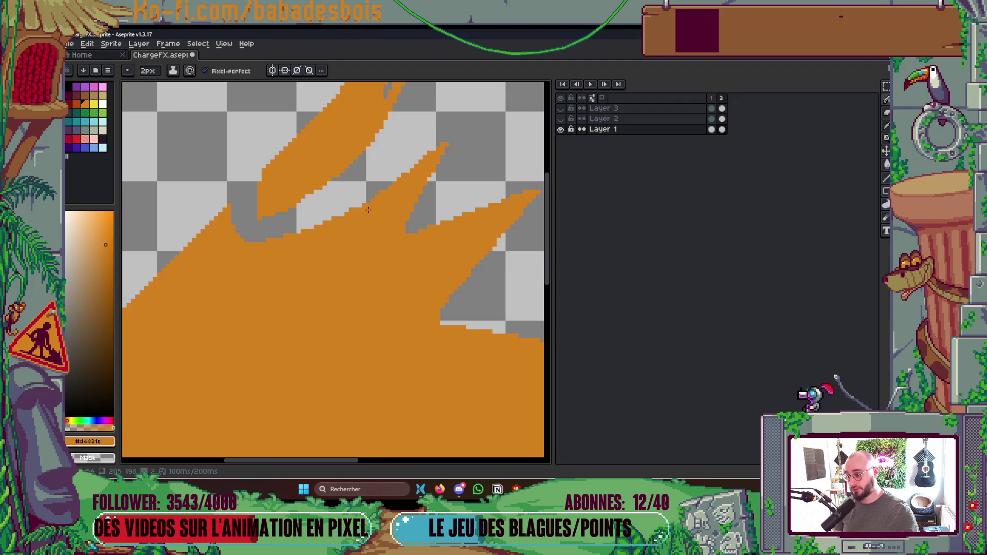
{"action": "scroll", "coordinate": [425, 163], "scroll_direction": "down", "scroll_amount": 4}
{"action": "scroll", "coordinate": [436, 160], "scroll_direction": "up", "scroll_amount": 1}
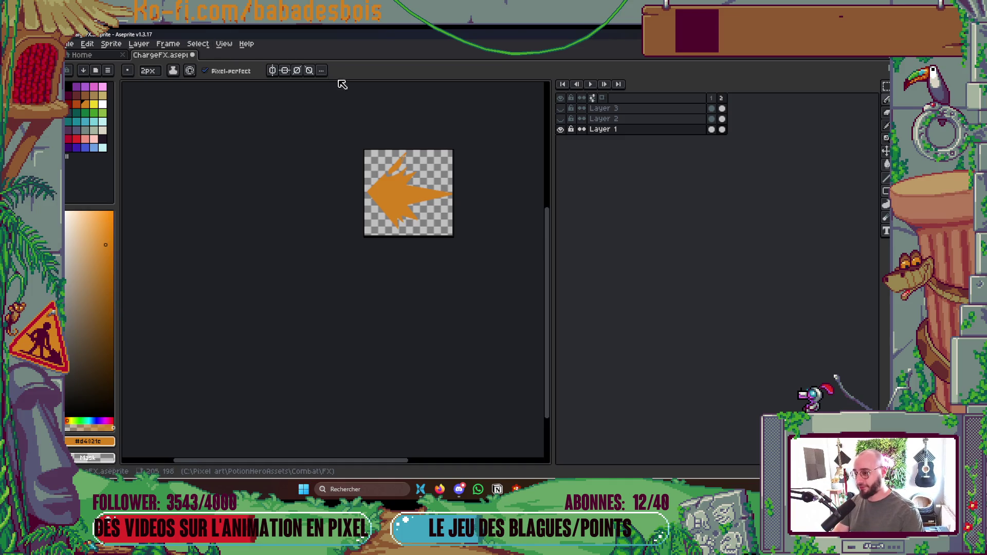
- Fill the remaining gaps inside the top spikes, then make Layer 2's yellow burst visible
{"action": "scroll", "coordinate": [404, 201], "scroll_direction": "up", "scroll_amount": 4}
{"action": "scroll", "coordinate": [425, 218], "scroll_direction": "up", "scroll_amount": 1}
{"action": "key", "text": "g"}
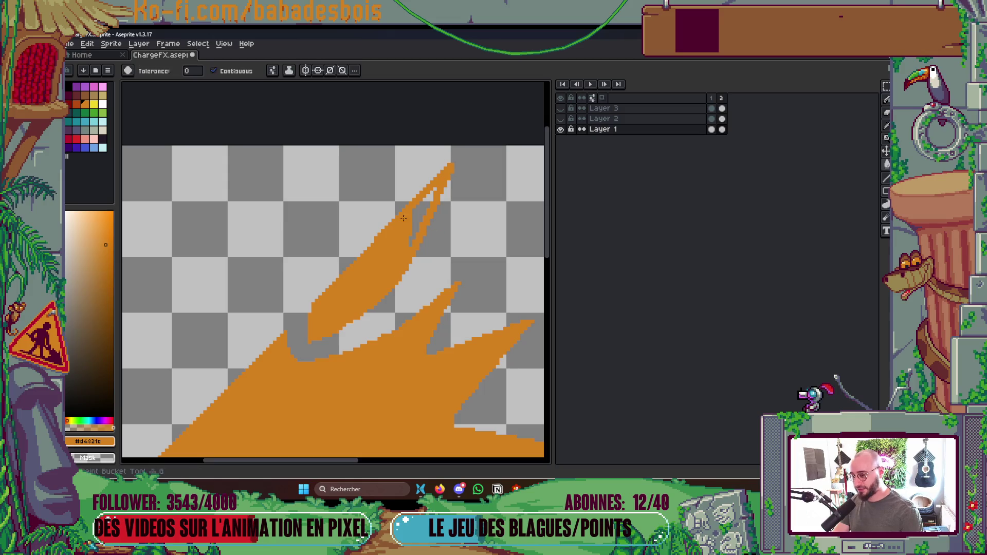
{"action": "left_click", "coordinate": [421, 219]}
{"action": "key", "text": "b"}
{"action": "left_click", "coordinate": [436, 190]}
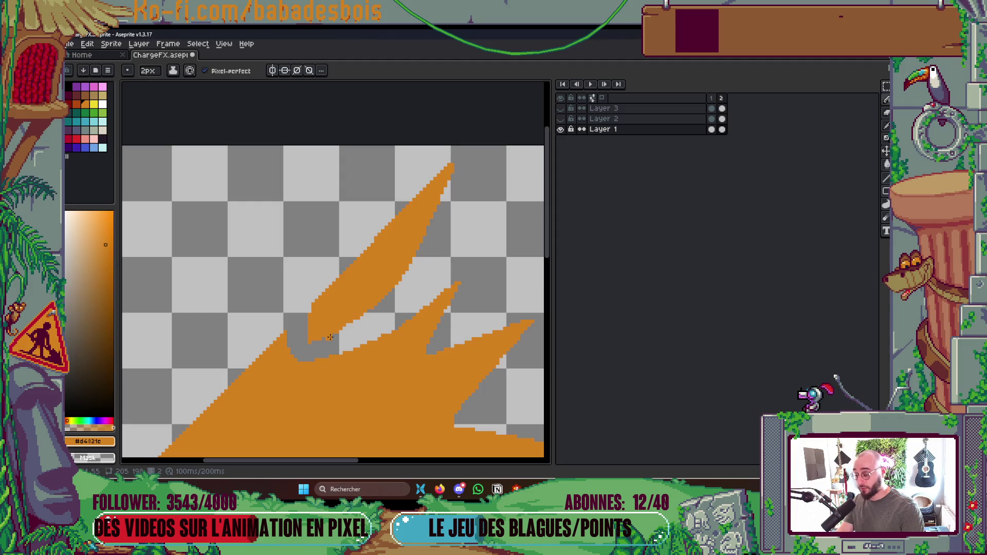
{"action": "scroll", "coordinate": [330, 337], "scroll_direction": "down", "scroll_amount": 3}
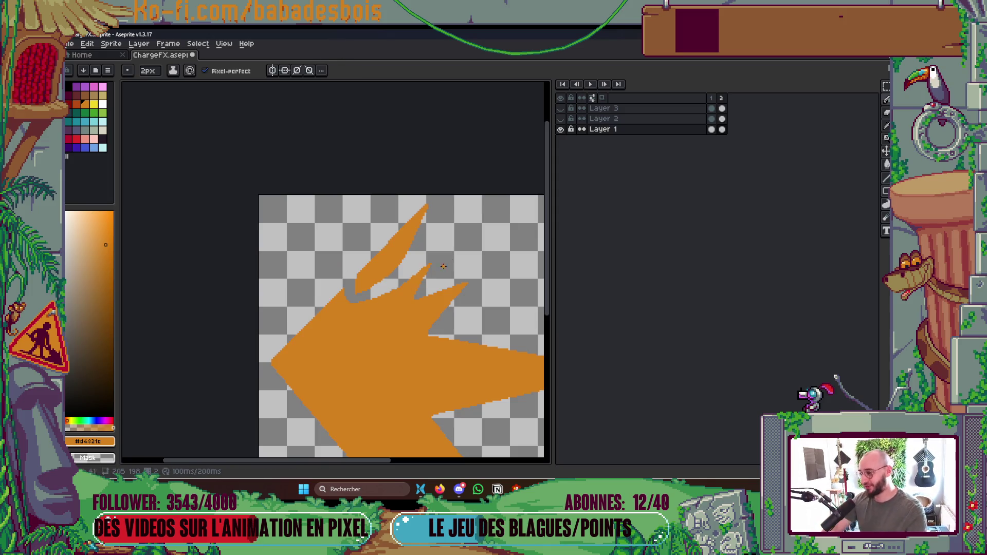
{"action": "left_click", "coordinate": [561, 118]}
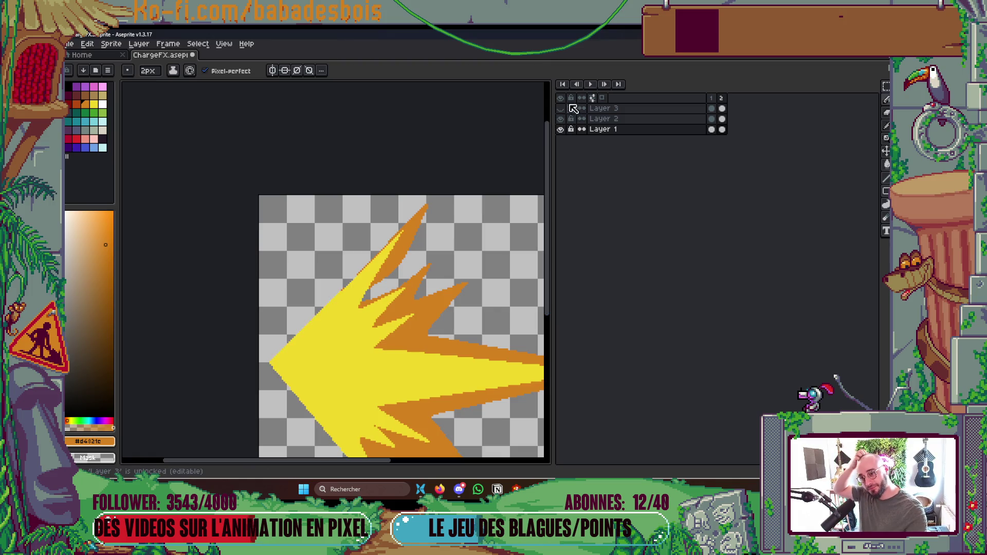
- Show Layer 3's white core and flip between the two frames to preview them
{"action": "left_click", "coordinate": [562, 109]}
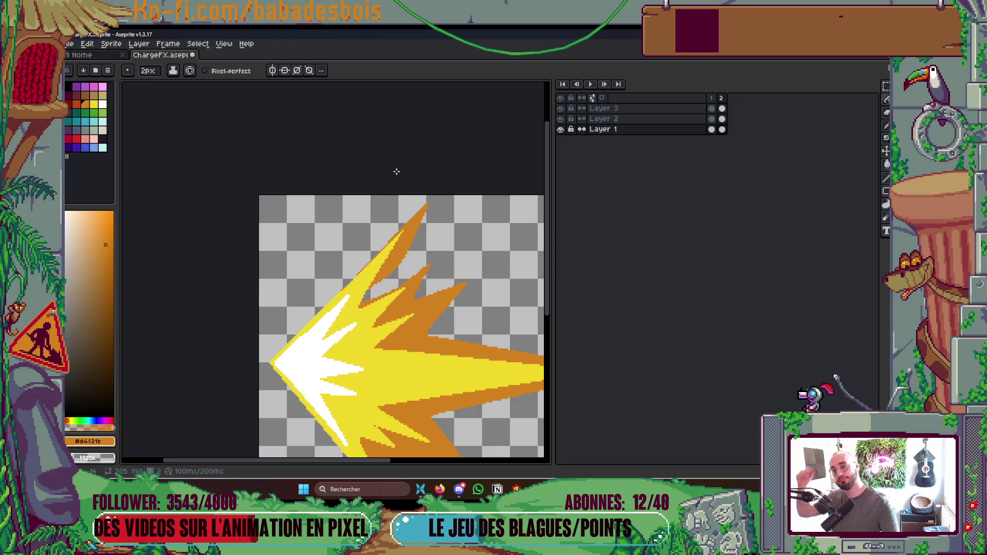
{"action": "key", "text": "Right"}
{"action": "key", "text": "Right"}
{"action": "key", "text": "Right"}
{"action": "key", "text": "Right"}
{"action": "key", "text": "Right"}
{"action": "key", "text": "Right"}
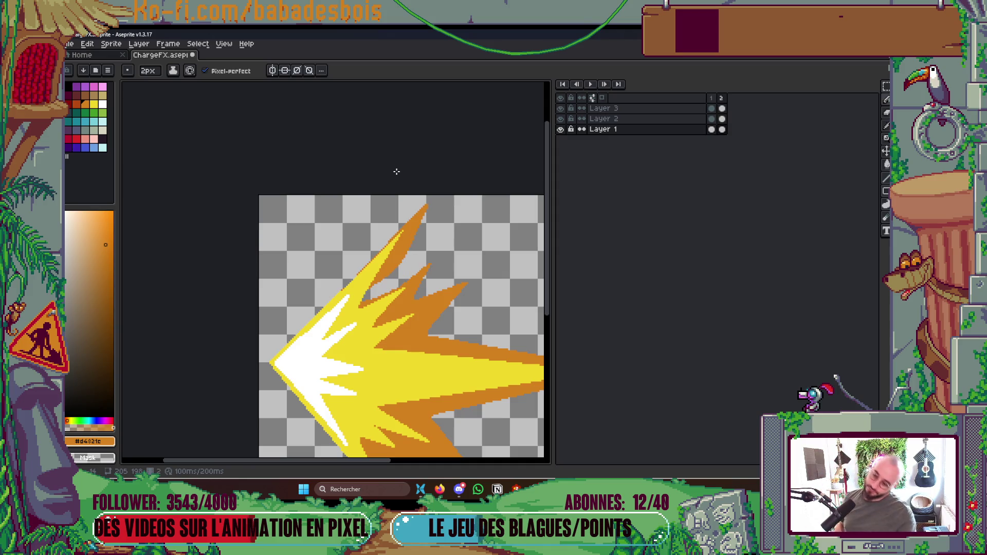
{"action": "scroll", "coordinate": [456, 324], "scroll_direction": "up", "scroll_amount": 1}
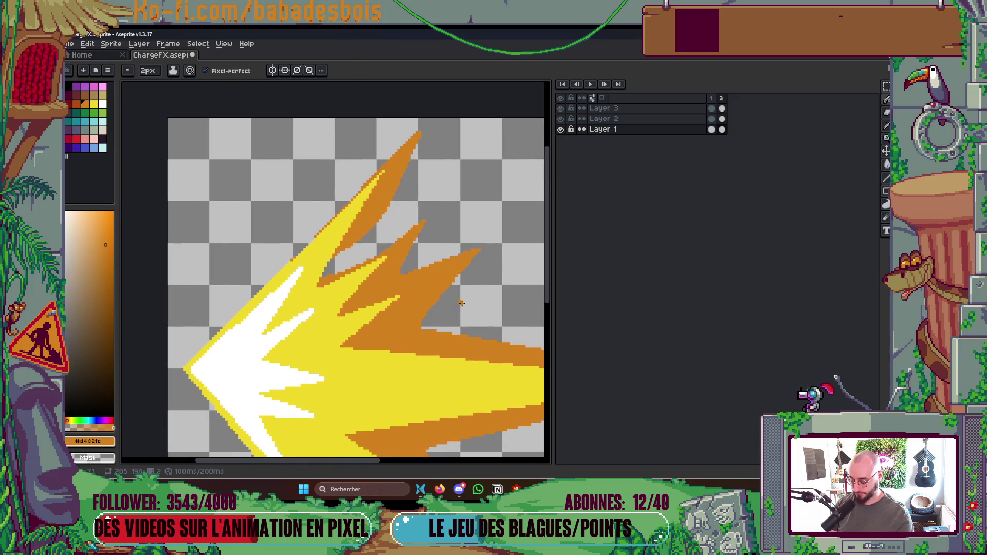
- Sample the orange and draw a new thin outward spike, cutting a transparent sliver into it
{"action": "key", "text": "i"}
{"action": "key", "text": "b"}
{"action": "mouse_move", "coordinate": [335, 271]}
{"action": "left_mouse_down"}
{"action": "mouse_move", "coordinate": [446, 205]}
{"action": "mouse_move", "coordinate": [410, 260]}
{"action": "left_mouse_up"}
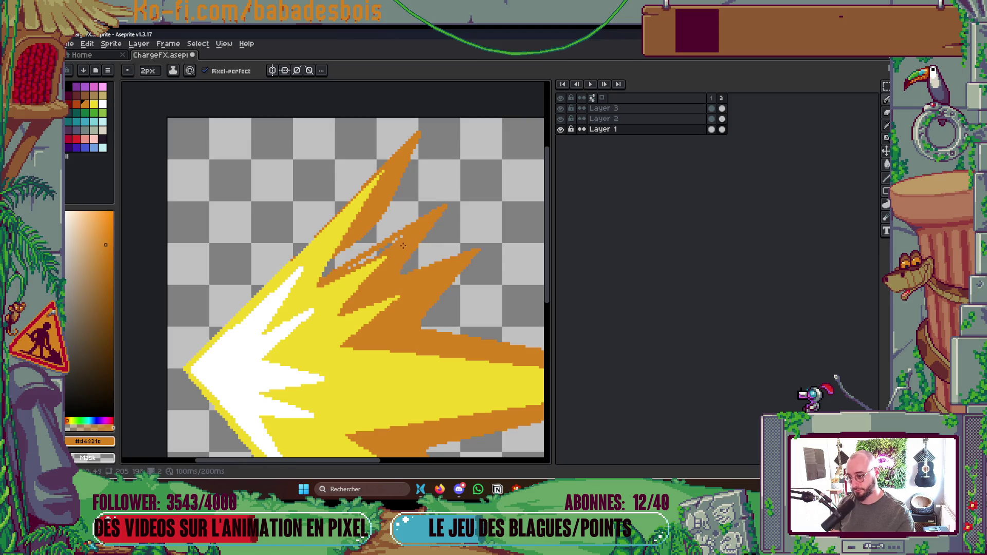
{"action": "mouse_move", "coordinate": [379, 251]}
{"action": "left_mouse_down"}
{"action": "mouse_move", "coordinate": [360, 263]}
{"action": "mouse_move", "coordinate": [359, 250]}
{"action": "left_mouse_up"}
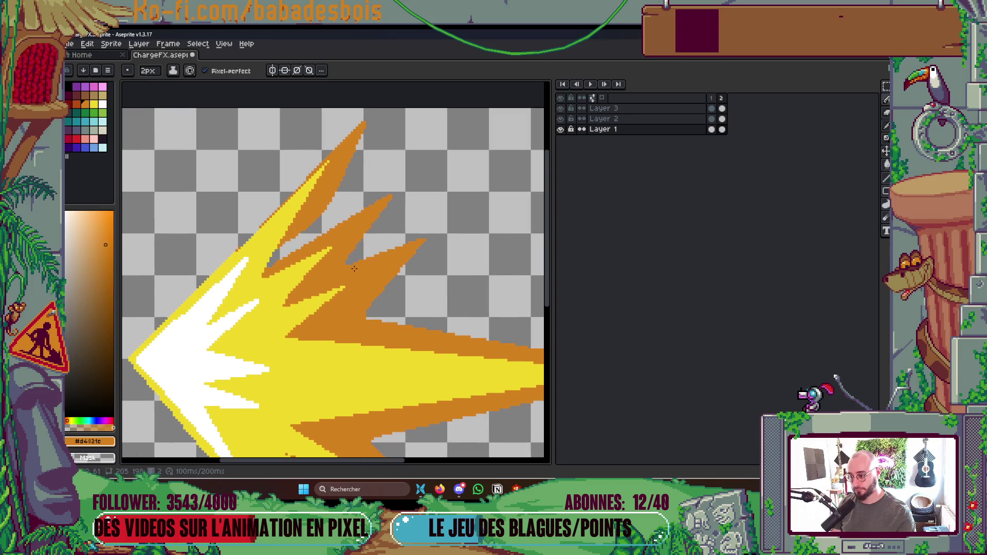
{"action": "mouse_move", "coordinate": [343, 270]}
{"action": "left_mouse_down"}
{"action": "mouse_move", "coordinate": [325, 301]}
{"action": "mouse_move", "coordinate": [367, 311]}
{"action": "mouse_move", "coordinate": [329, 312]}
{"action": "mouse_move", "coordinate": [358, 316]}
{"action": "mouse_move", "coordinate": [362, 305]}
{"action": "left_mouse_up"}
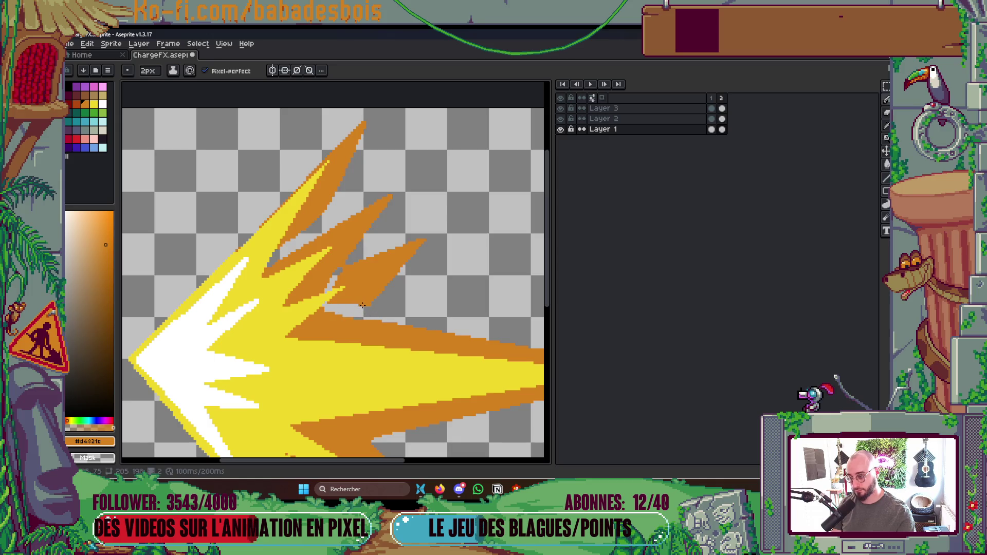
- Magic Wand-select the new shard, move it up-right from the burst, and trim its upper-left edge
{"action": "key", "text": "w"}
{"action": "left_click", "coordinate": [380, 266]}
{"action": "mouse_move", "coordinate": [408, 257]}
{"action": "left_mouse_down"}
{"action": "mouse_move", "coordinate": [364, 287]}
{"action": "mouse_move", "coordinate": [419, 247]}
{"action": "mouse_move", "coordinate": [402, 262]}
{"action": "left_mouse_up"}
{"action": "key", "text": "ctrl+d"}
{"action": "key", "text": "b"}
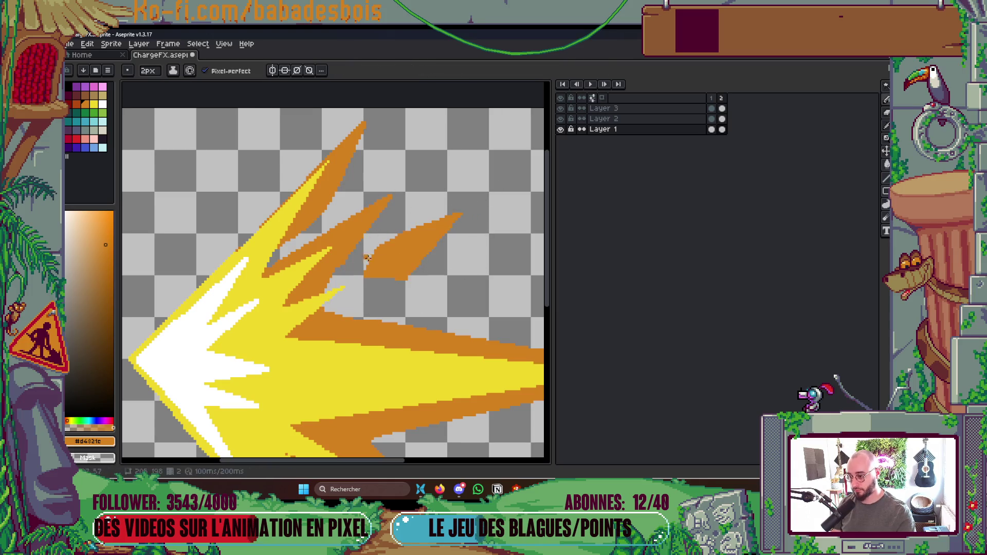
{"action": "mouse_move", "coordinate": [391, 242]}
{"action": "left_mouse_down"}
{"action": "mouse_move", "coordinate": [374, 253]}
{"action": "mouse_move", "coordinate": [413, 272]}
{"action": "left_mouse_up"}
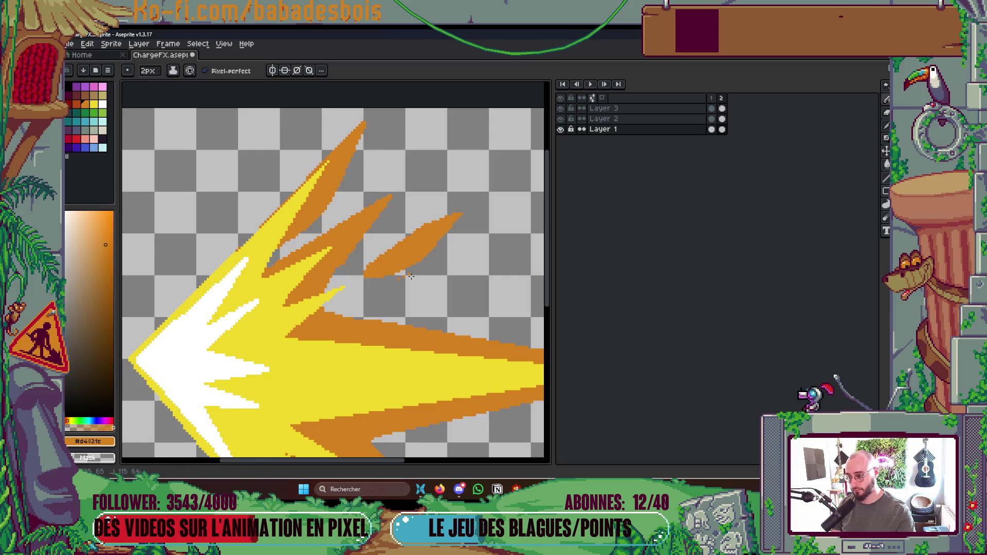
{"action": "scroll", "coordinate": [419, 271], "scroll_direction": "down", "scroll_amount": 5}
{"action": "key", "text": "Return"}
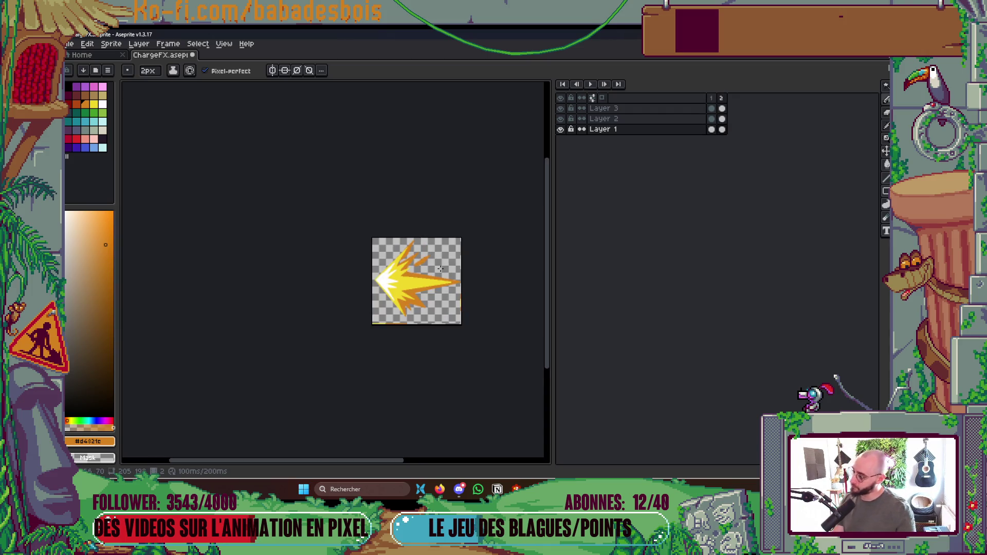
- Open Canvas Size and add 22px on the right, making the canvas 227×198
{"action": "scroll", "coordinate": [416, 261], "scroll_direction": "up", "scroll_amount": 3}
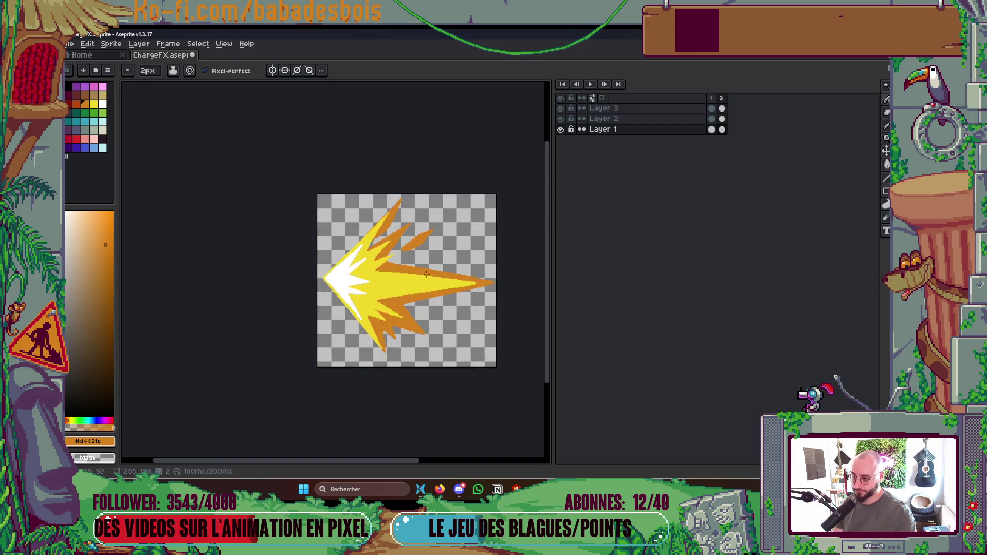
{"action": "scroll", "coordinate": [311, 243], "scroll_direction": "down", "scroll_amount": 2}
{"action": "scroll", "coordinate": [312, 243], "scroll_direction": "up", "scroll_amount": 2}
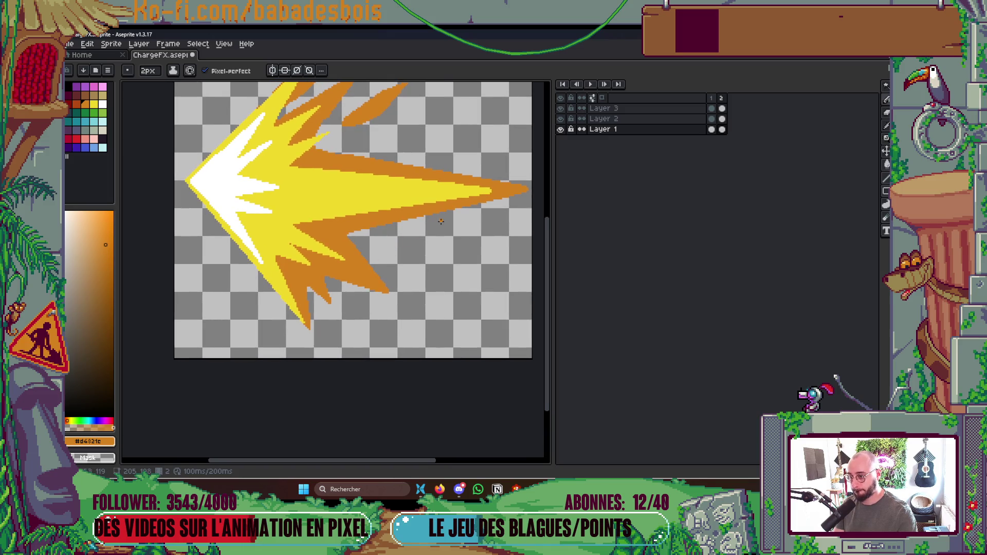
{"action": "scroll", "coordinate": [481, 214], "scroll_direction": "up", "scroll_amount": 1}
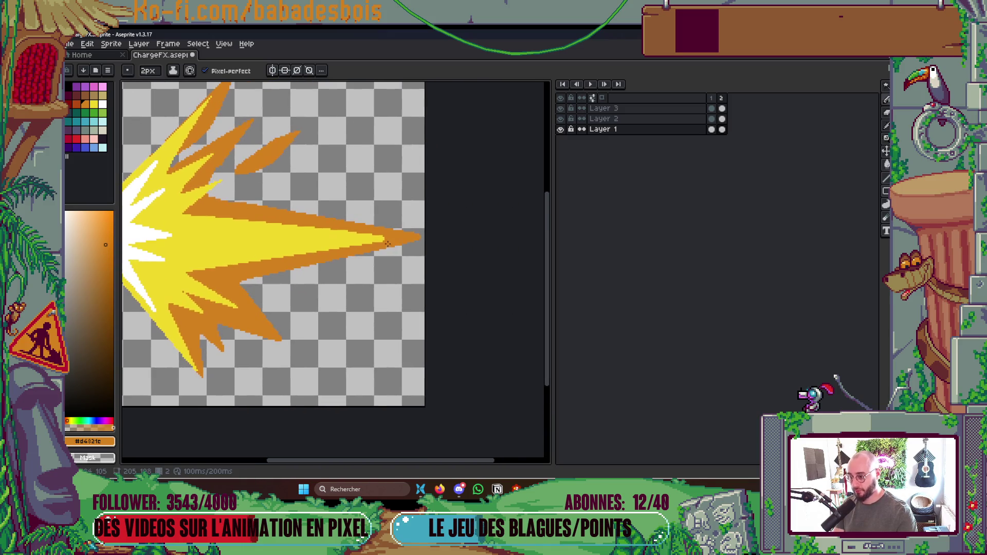
{"action": "scroll", "coordinate": [456, 232], "scroll_direction": "down", "scroll_amount": 3}
{"action": "key", "text": "ctrl+alt+c"}
{"action": "left_click_drag", "start_coordinate": [456, 245], "coordinate": [476, 245]}
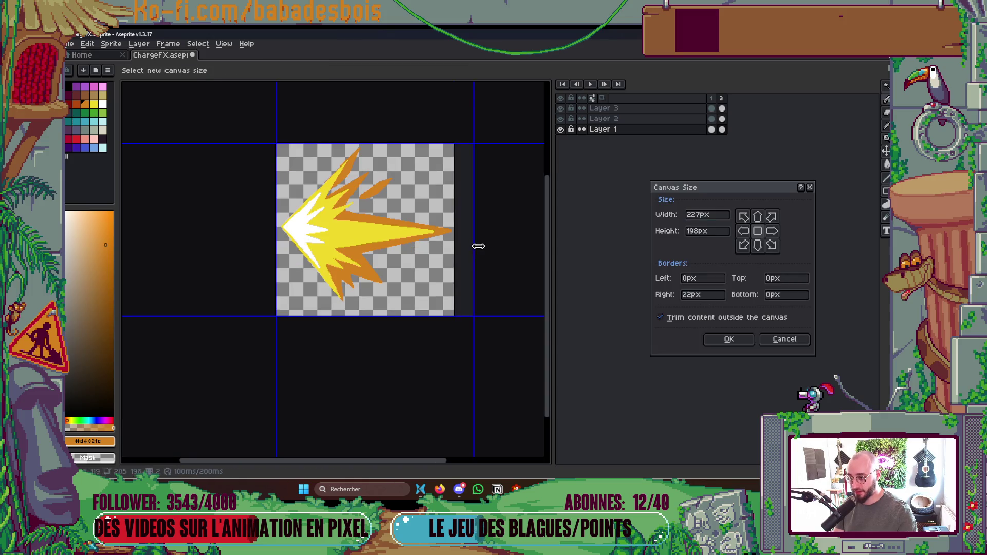
- Apply the 22 px wider canvas (227×198) and stretch the orange beam tip into the added space
{"action": "left_click", "coordinate": [725, 337]}
{"action": "scroll", "coordinate": [423, 273], "scroll_direction": "up", "scroll_amount": 2}
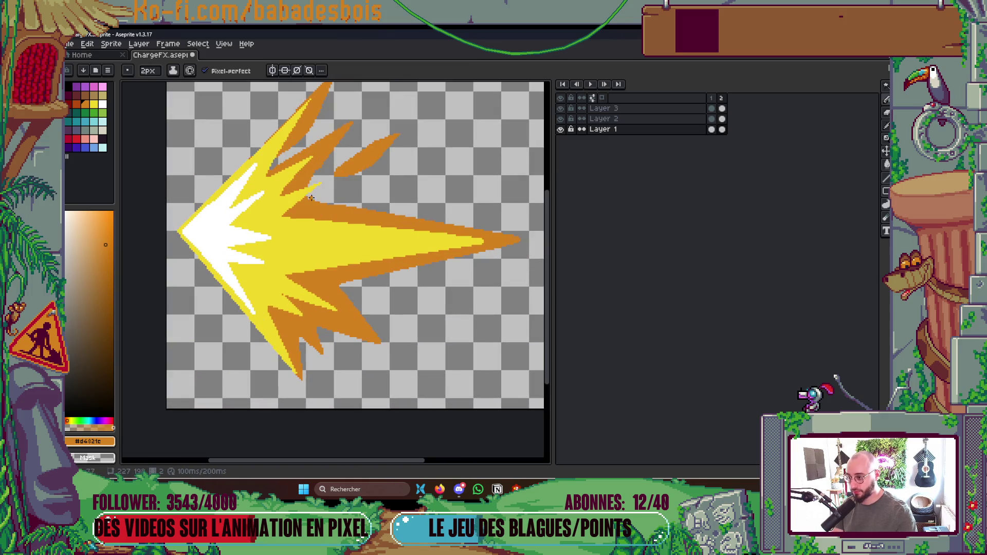
{"action": "left_click_drag", "start_coordinate": [306, 198], "coordinate": [542, 239]}
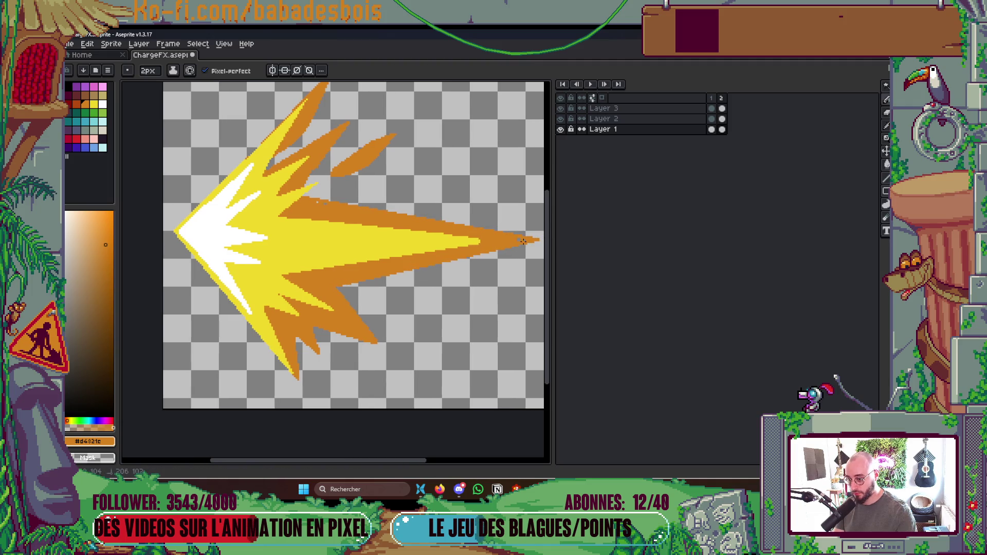
{"action": "scroll", "coordinate": [381, 209], "scroll_direction": "down", "scroll_amount": 2}
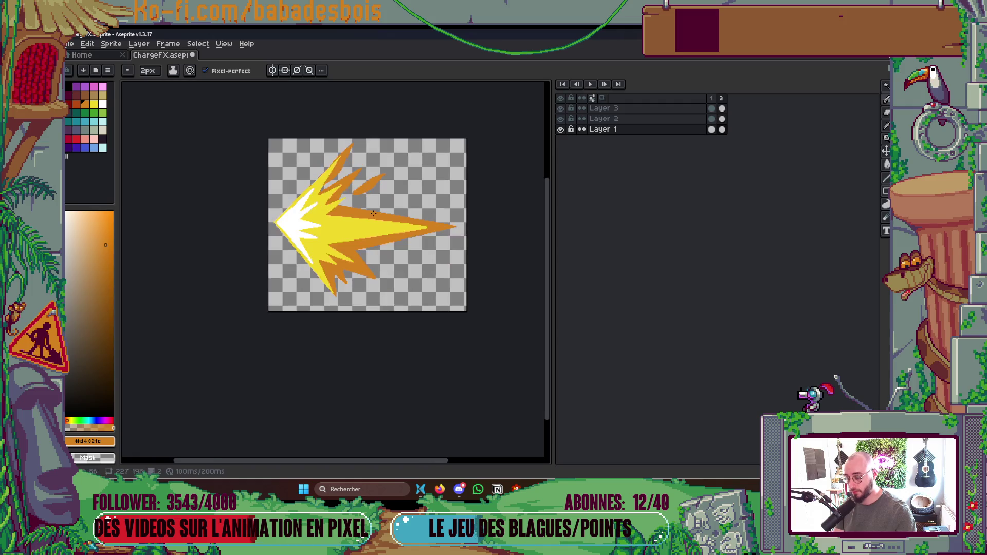
- Compare the two animation frames back and forth, ending on frame 2 for editing
{"action": "key", "text": "Left"}
{"action": "key", "text": "Right"}
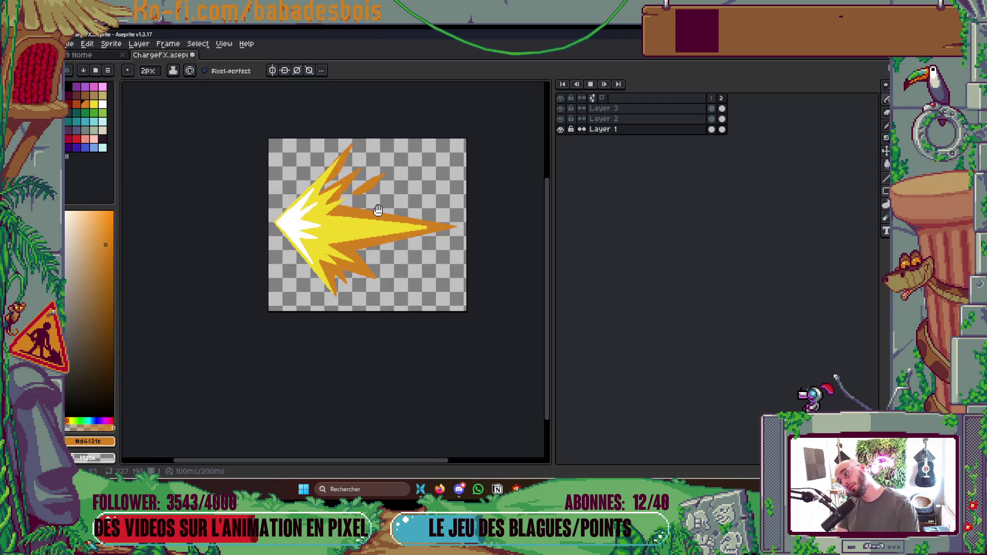
{"action": "key", "text": "Left"}
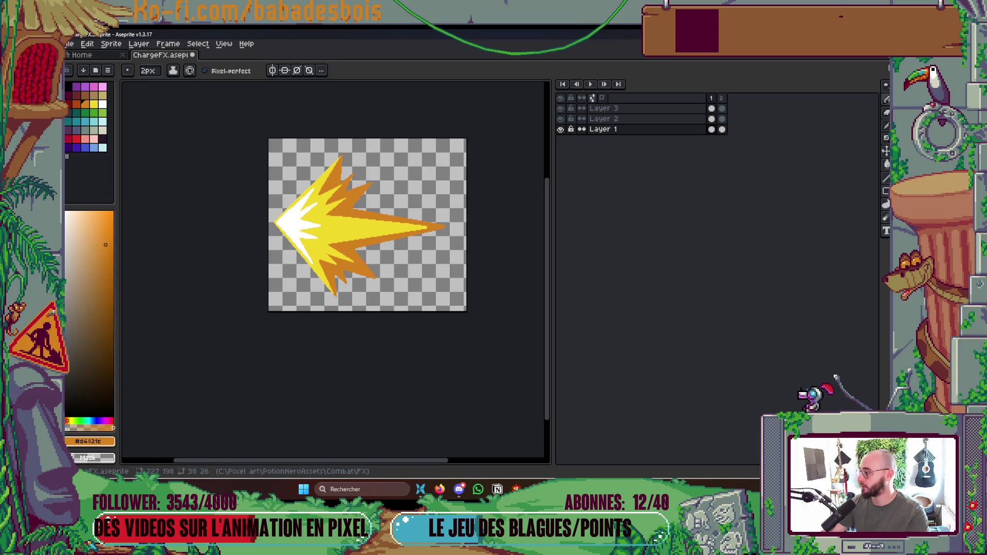
{"action": "left_click_drag", "start_coordinate": [394, 353], "coordinate": [389, 350]}
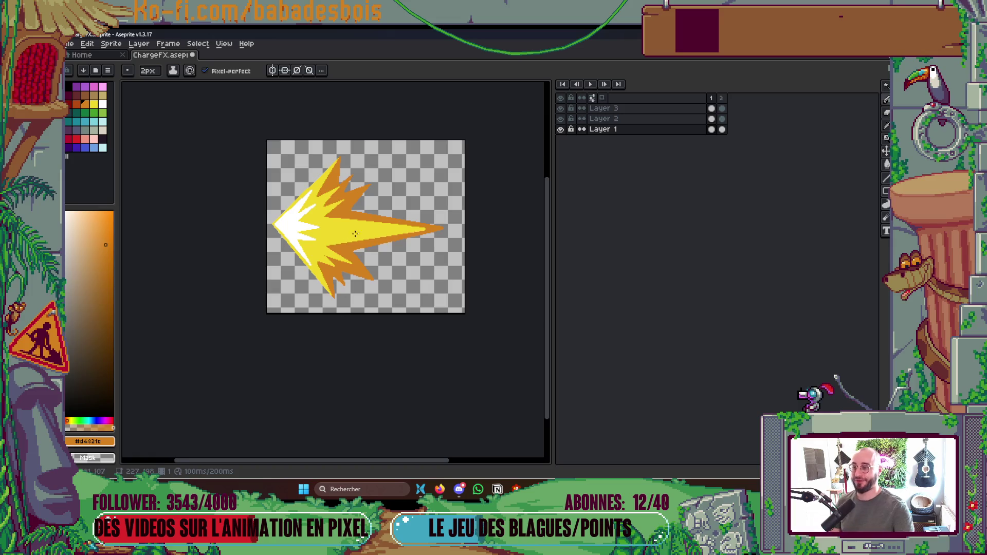
{"action": "key", "text": "Return"}
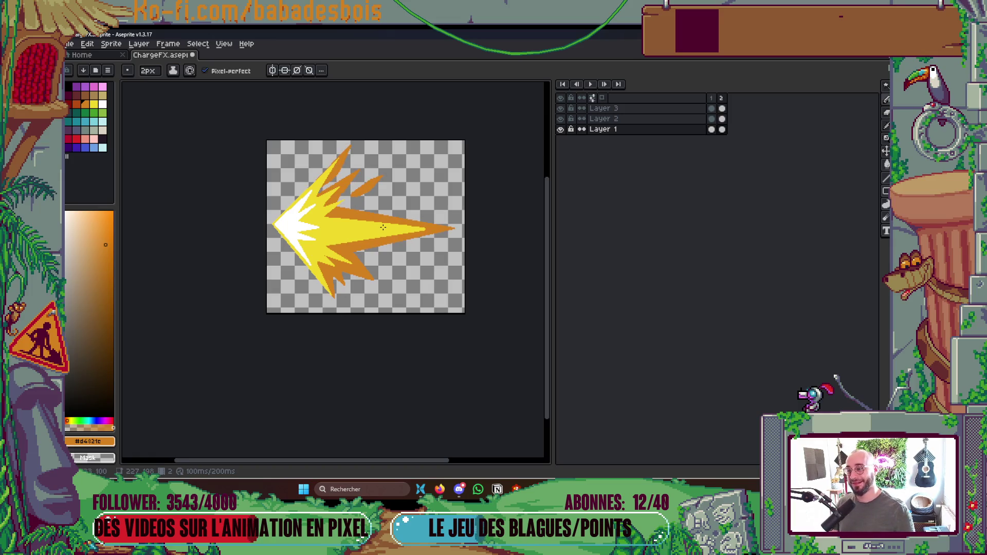
{"action": "key", "text": "Left"}
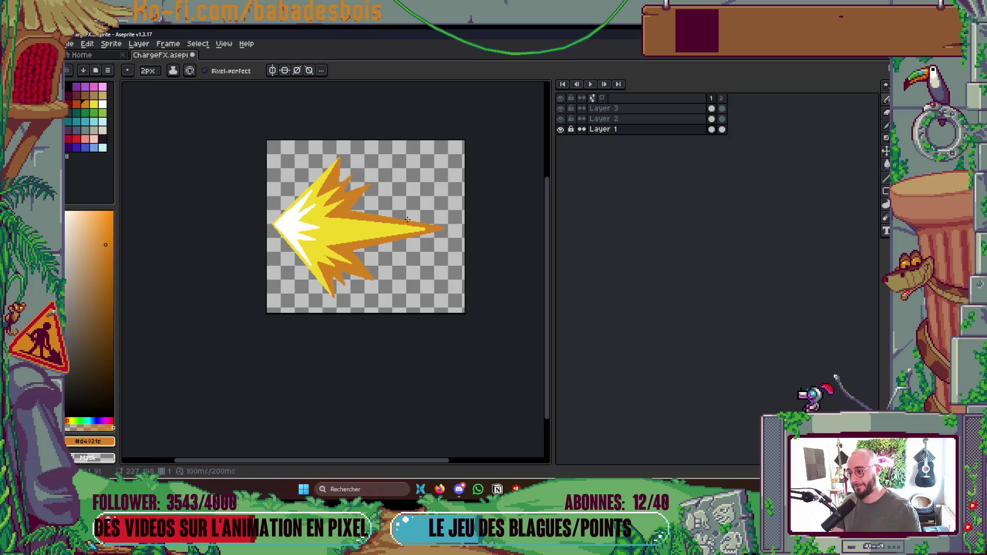
{"action": "key", "text": "Right"}
{"action": "key", "text": "Left"}
{"action": "key", "text": "Right"}
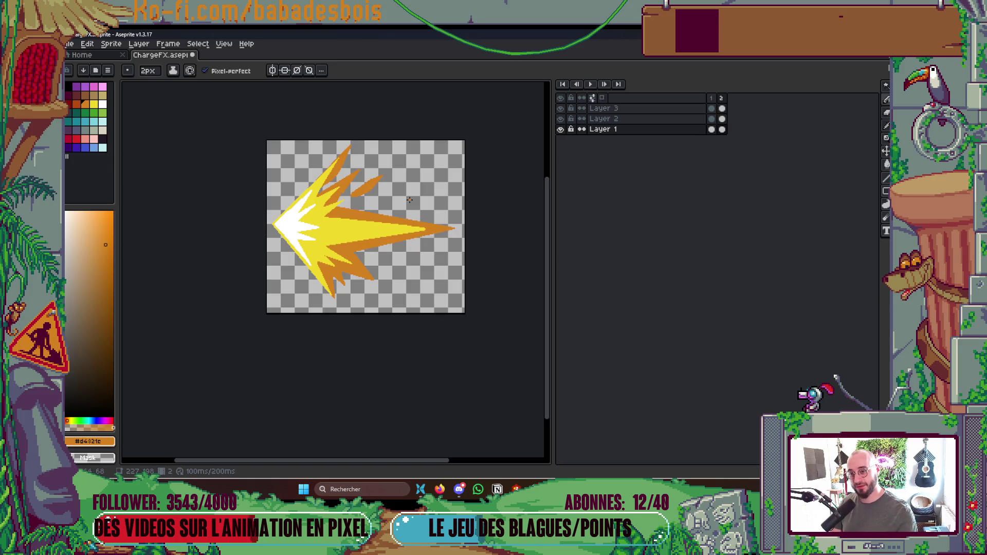
- Zoom in, cut transparent gaps through frame 2's lower orange spike, and Magic Wand the shard
{"action": "scroll", "coordinate": [346, 288], "scroll_direction": "up", "scroll_amount": 3}
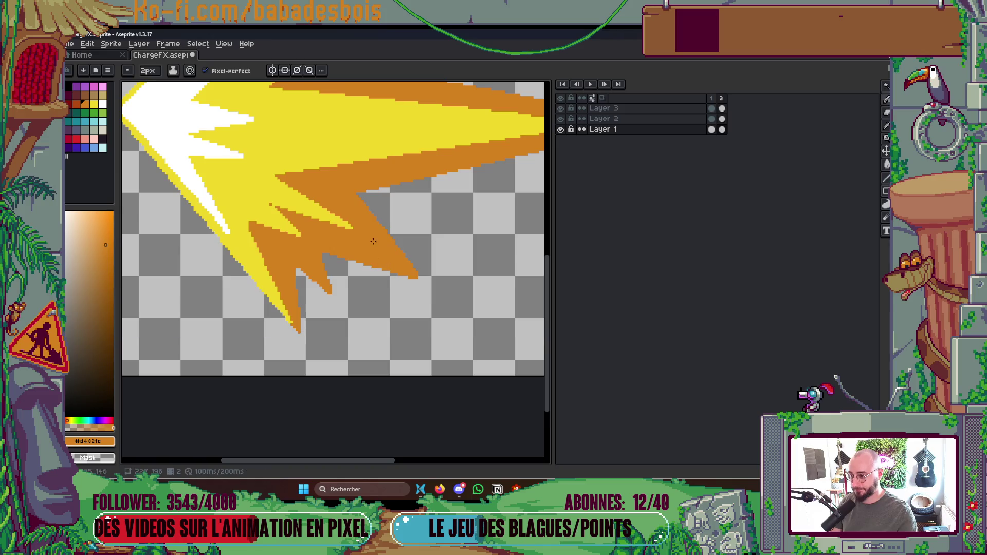
{"action": "scroll", "coordinate": [360, 198], "scroll_direction": "up", "scroll_amount": 1}
{"action": "mouse_move", "coordinate": [355, 188]}
{"action": "left_mouse_down"}
{"action": "mouse_move", "coordinate": [304, 204]}
{"action": "mouse_move", "coordinate": [322, 272]}
{"action": "left_mouse_up"}
{"action": "key", "text": "w"}
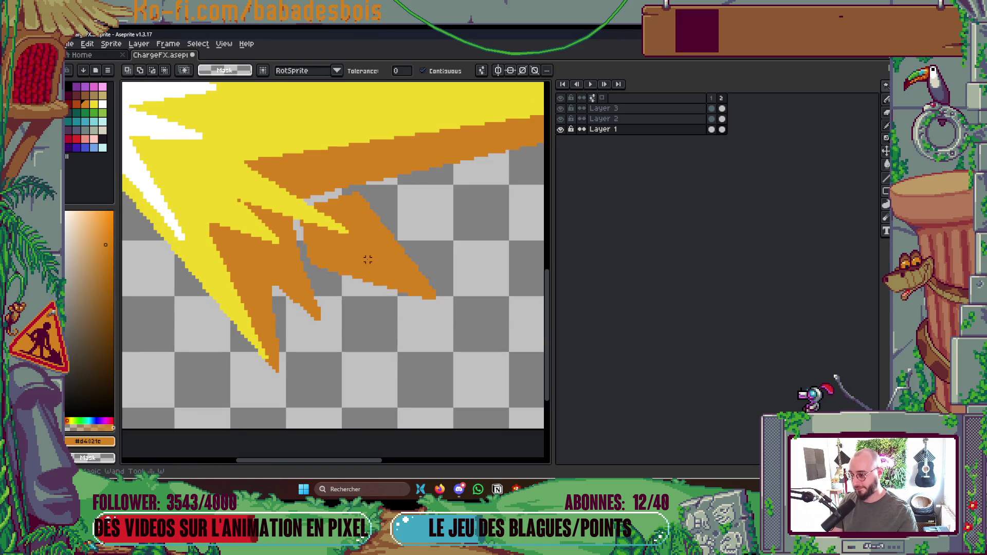